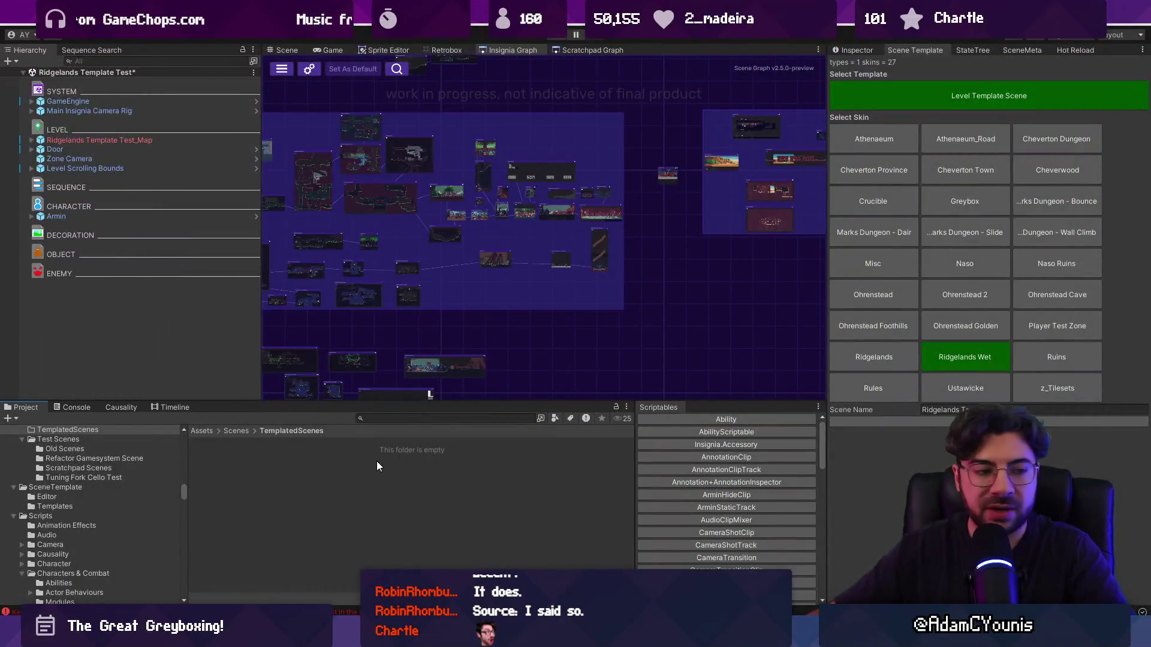
- In Tiled, dismiss the map reload errors and check the prototype layer's unity:ignore property
scroll(642, 283, up, 5)
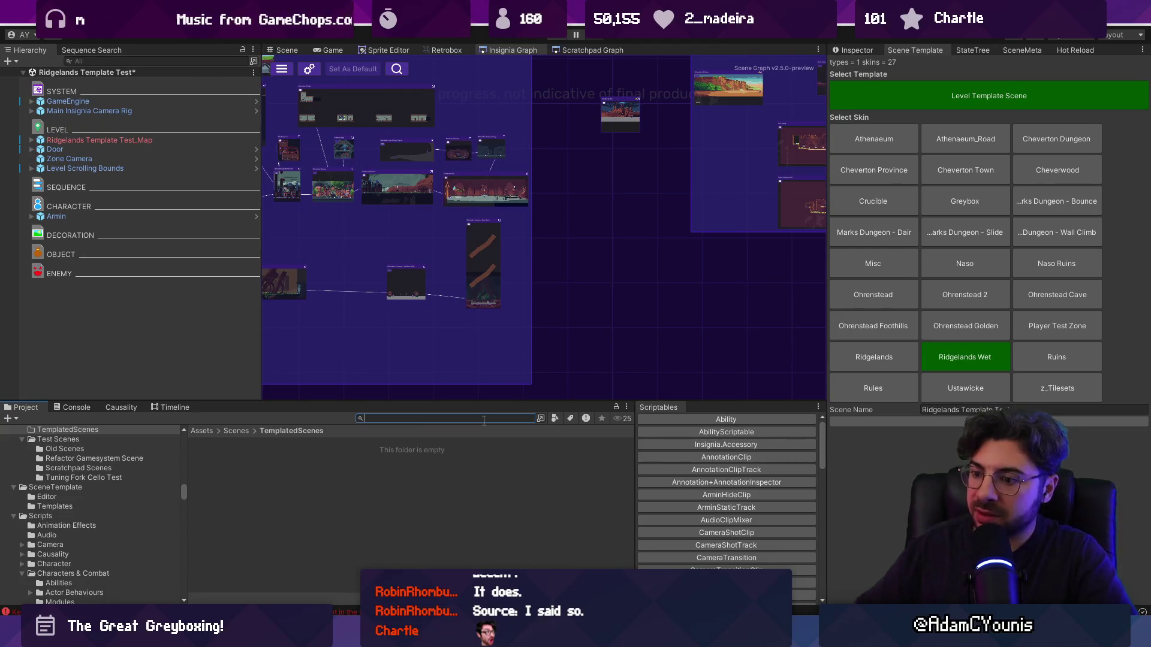
key(alt+Tab)
click(690, 341)
click(695, 341)
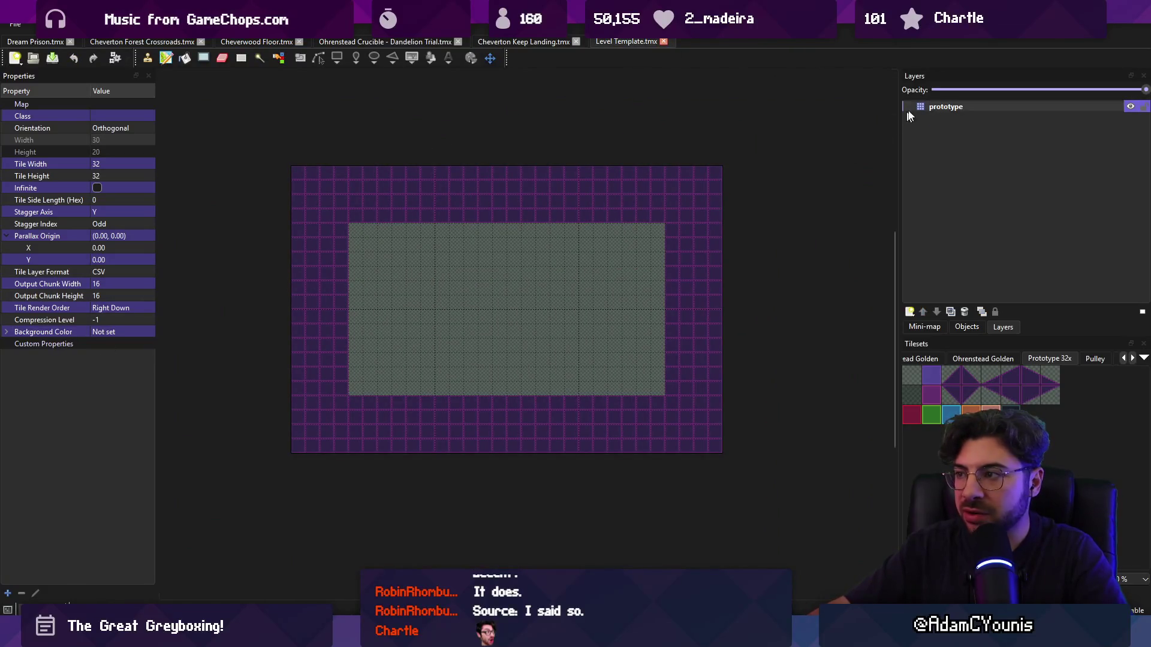
click(940, 109)
click(84, 273)
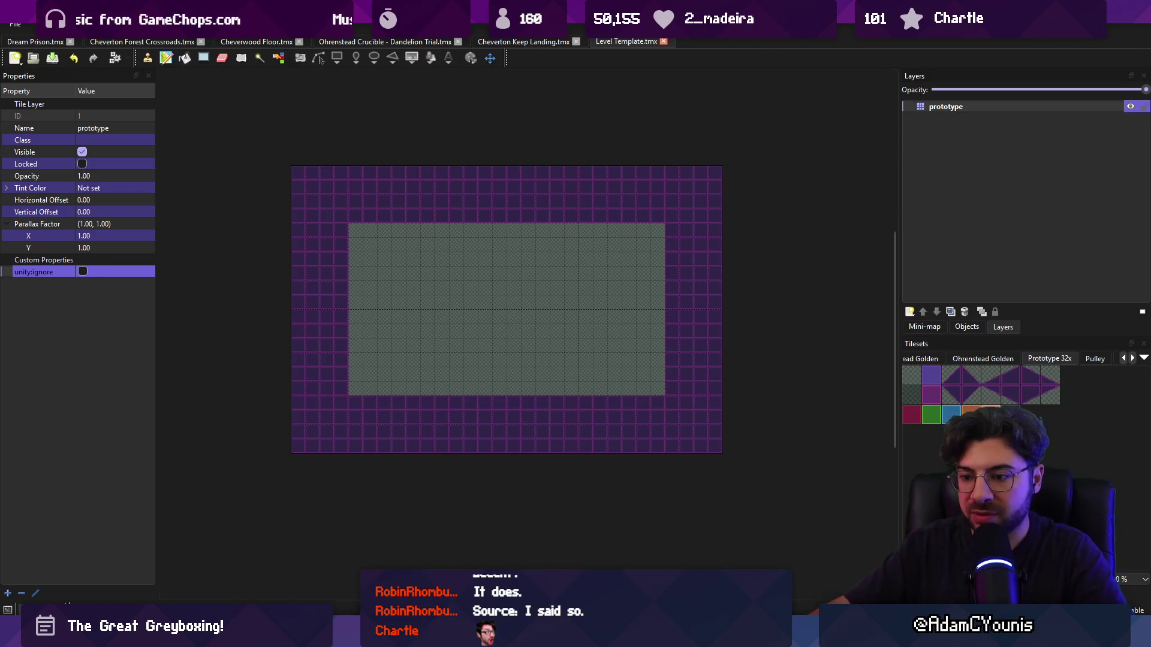
key(alt+Tab)
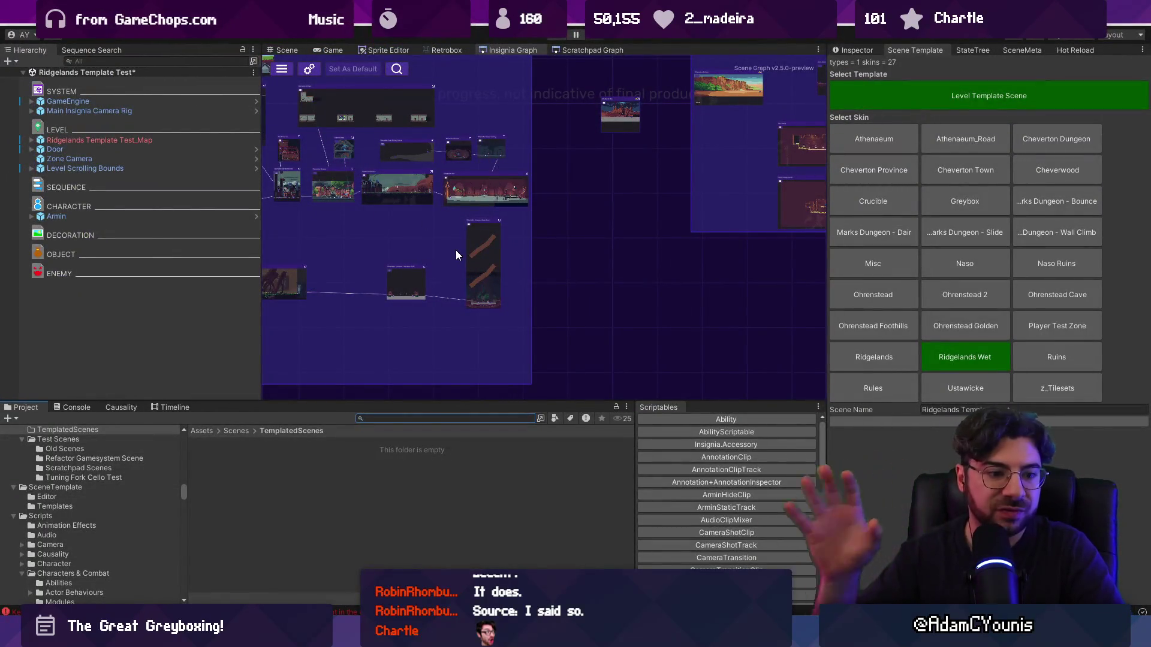
- Find the DrawCreateButton method in SceneTemplateWindow.cs and peek at its references
key(alt+Tab)
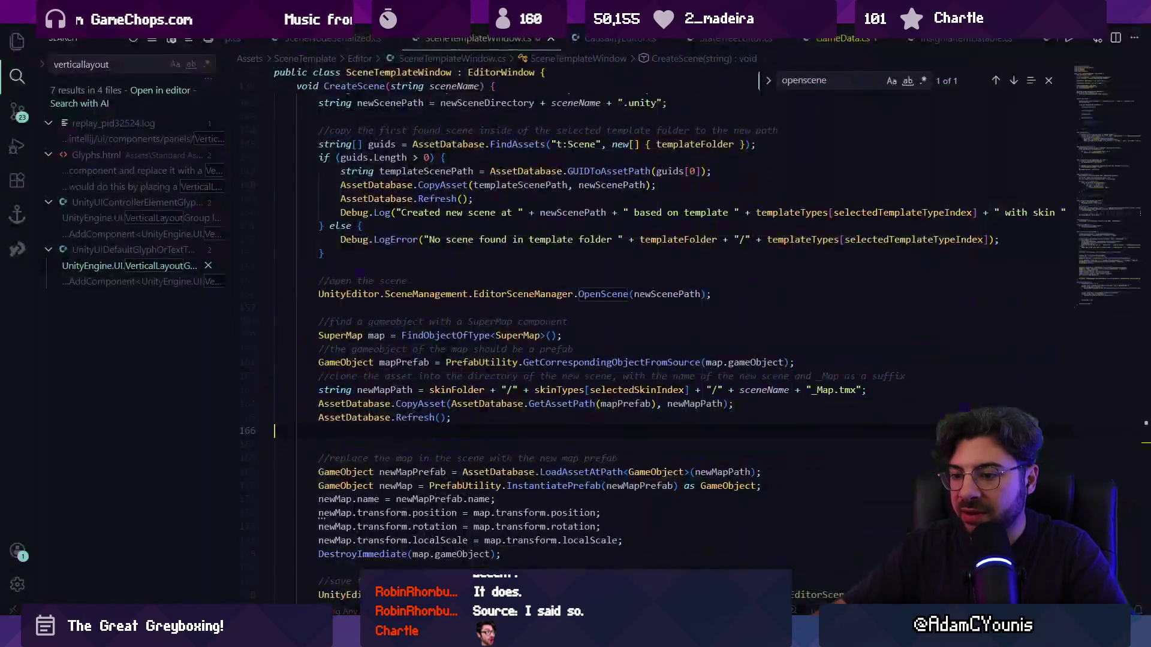
scroll(538, 191, up, 4)
key(ctrl+f)
text(c)
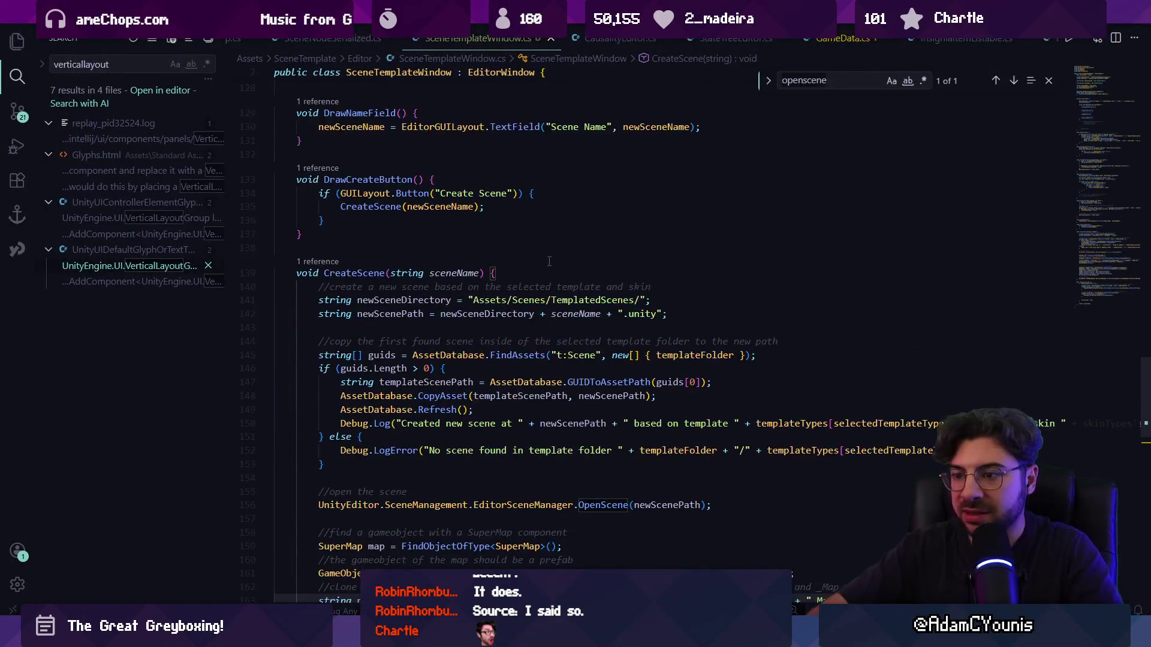
text(reatescene)
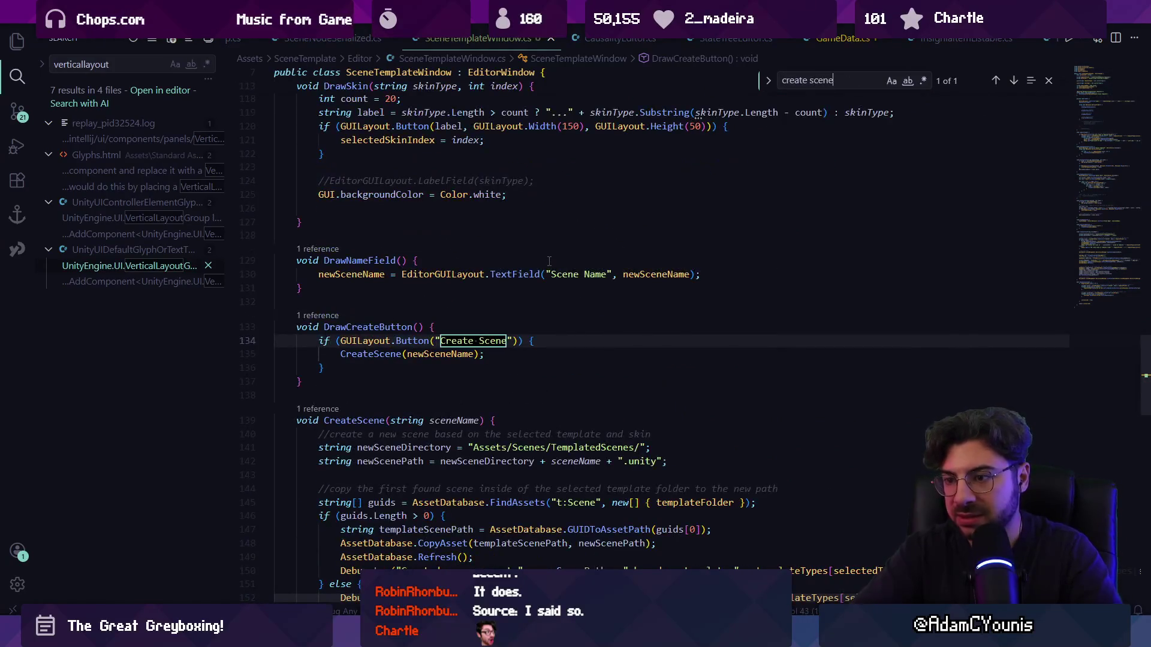
key(Escape)
click(406, 355)
click(324, 327)
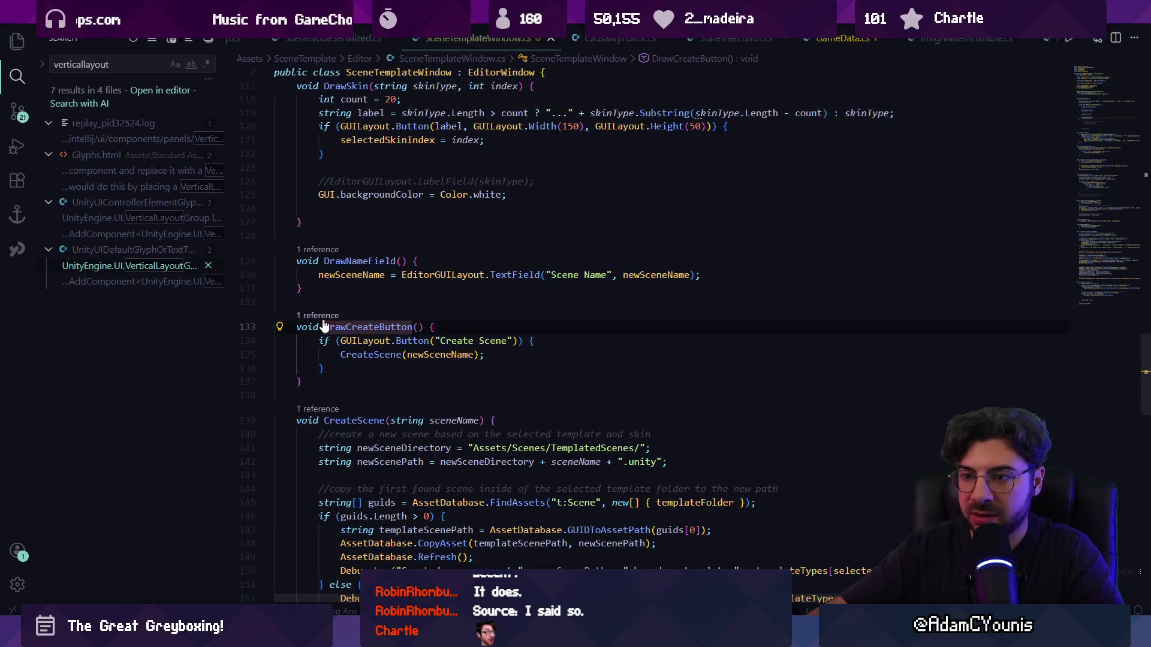
key(shift+F12)
key(Escape)
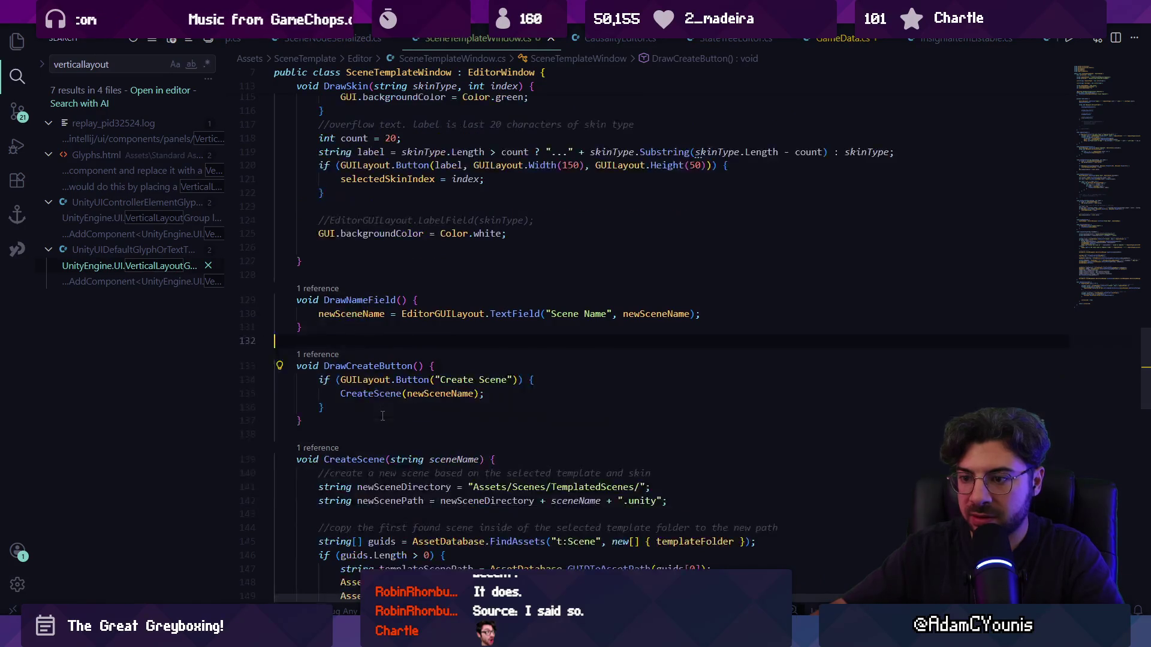
- Move the Create Scene button block into OnGUI, deleting DrawCreateButton and its call
mouse_move(319, 379)
mouse_down()
mouse_move(330, 394)
mouse_move(282, 366)
mouse_up()
key(Delete)
key(ctrl+f)
text(draw create)
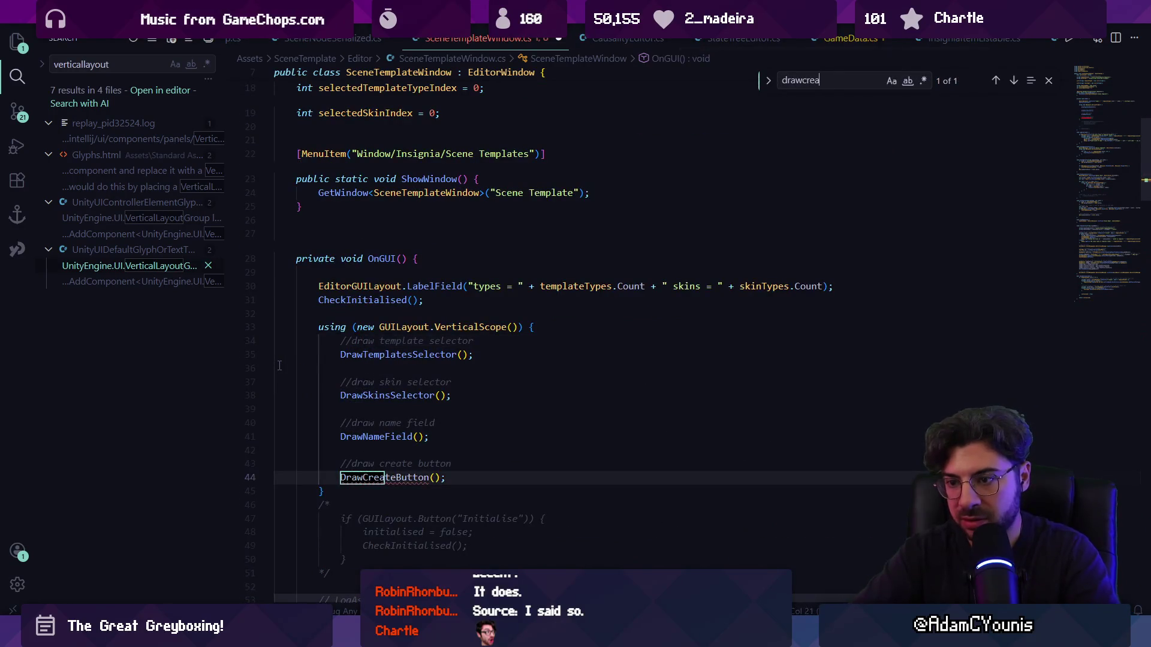
key(Escape)
key(Delete)
text(if (GUILayout.Button("Create Scene")) {             CreateScene(newSceneName);         })
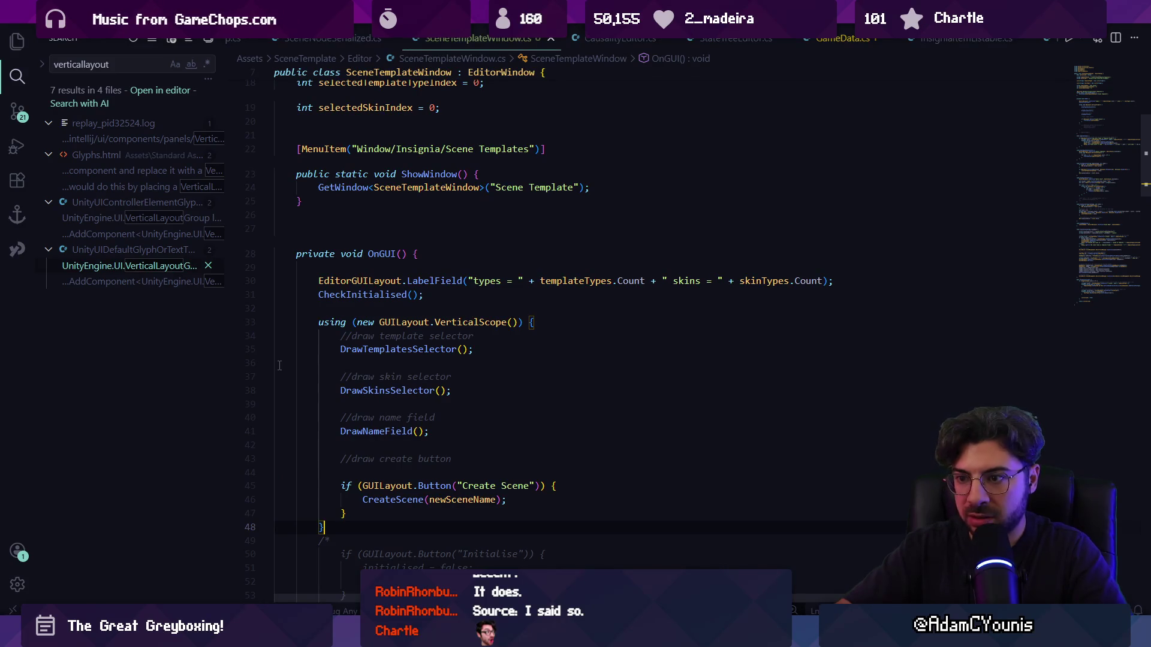
key(Return)
key(Return)
key(Up)
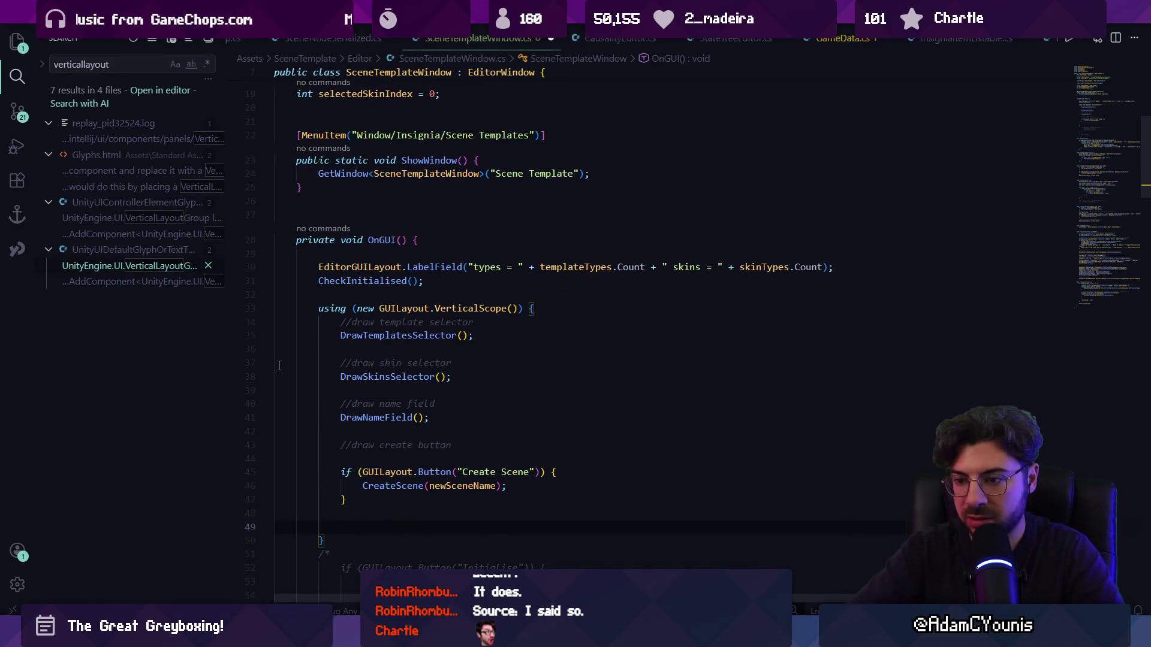
- Paste a second copy of the button block and relabel it 'Add to SceneGraph'
key(ctrl+v)
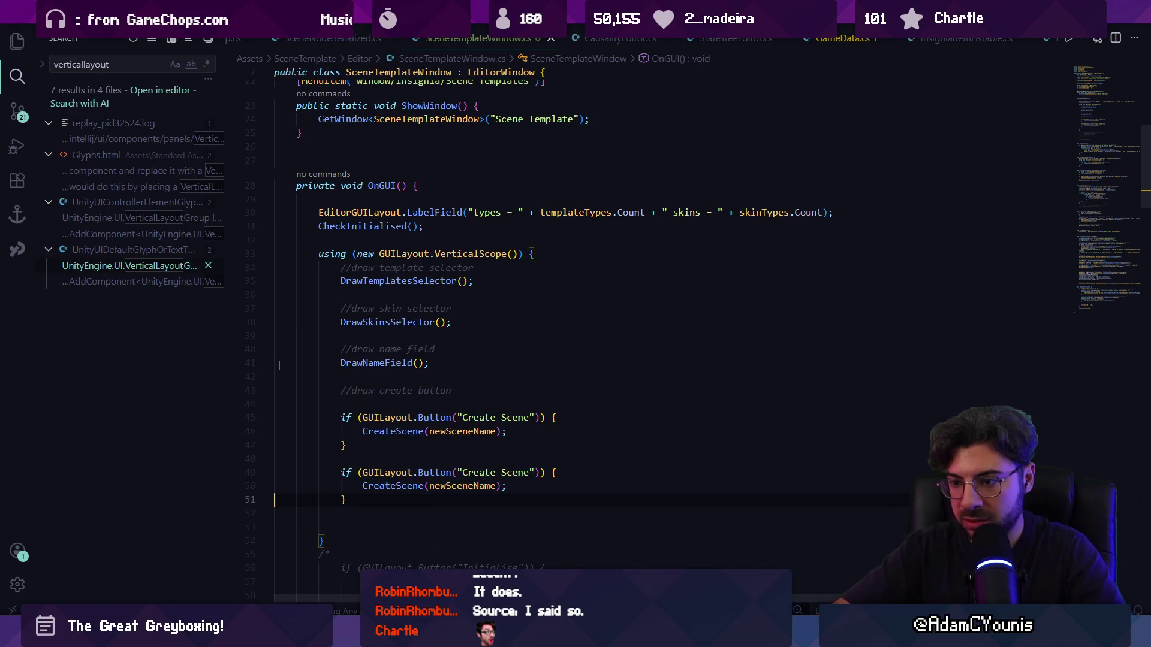
key(ctrl+shift+Left)
key(ctrl+shift+Left)
key(ctrl+shift+Left)
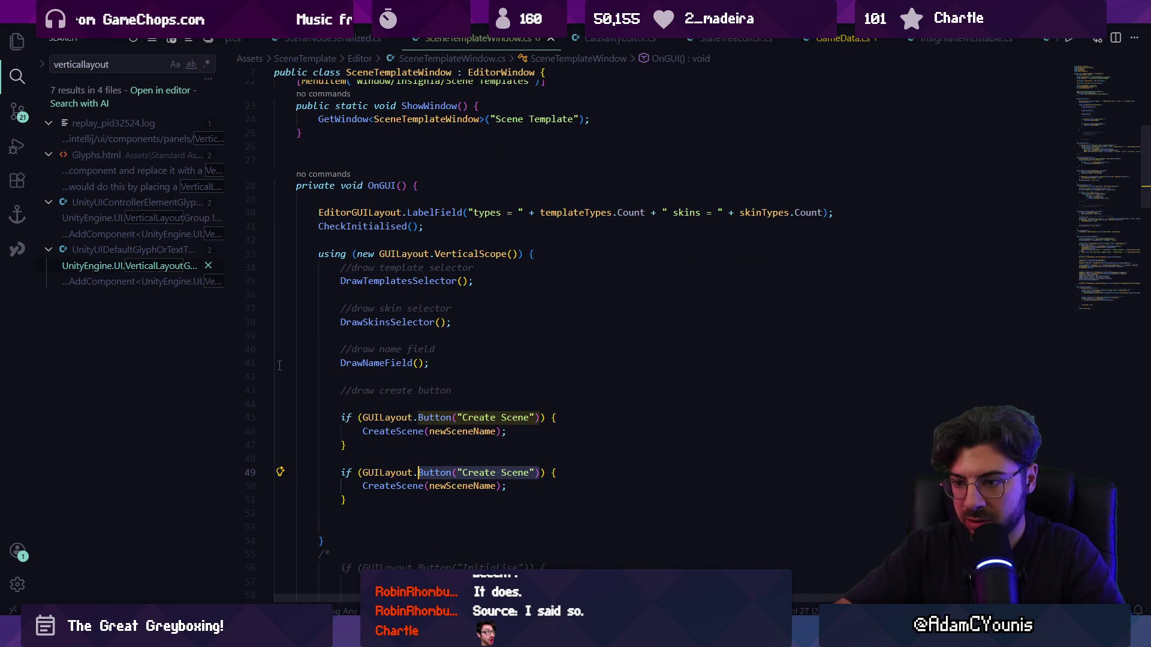
key(Right)
key(Left)
key(Left)
key(ctrl+shift+Left)
key(ctrl+shift+Left)
key(BackSpace)
text(ADd)
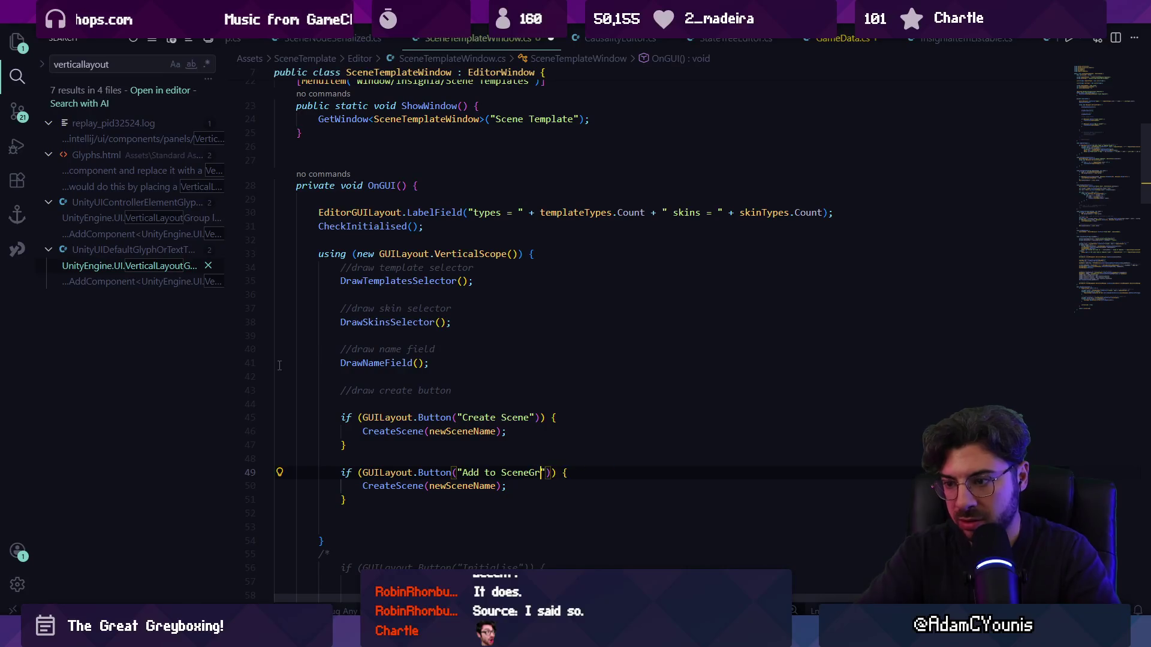
- Make the new button call AddToSceneGraph() with no arguments and save the script
key(Down)
key(Home)
key(ctrl+shift+Right)
text(AddToSceneGraph)
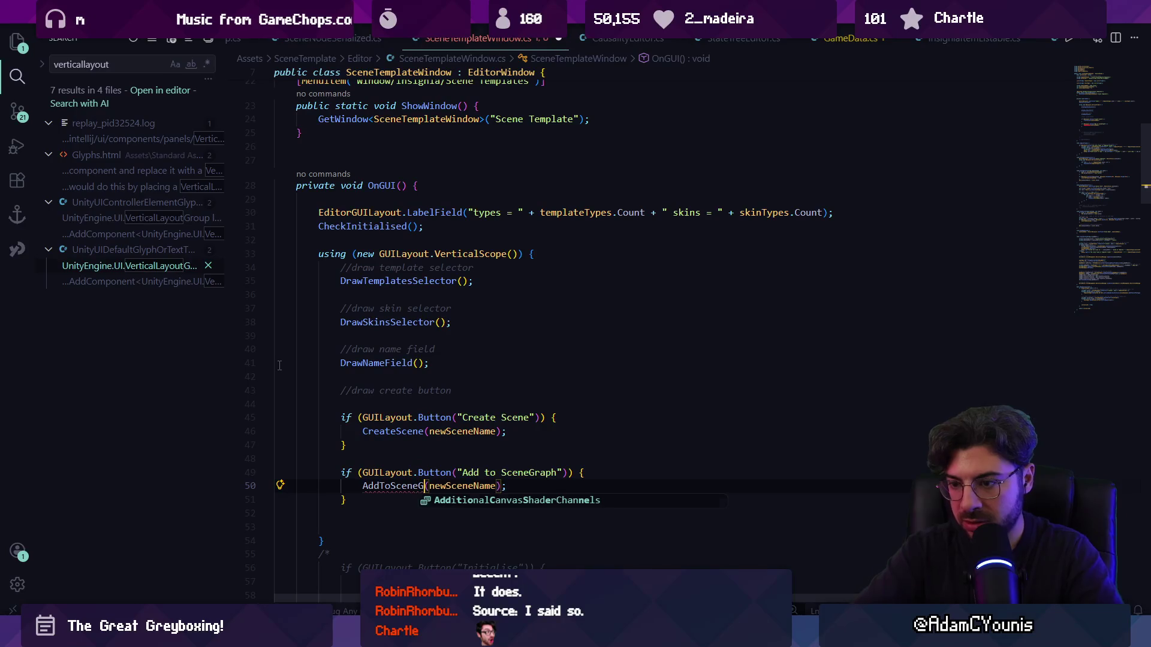
key(Right)
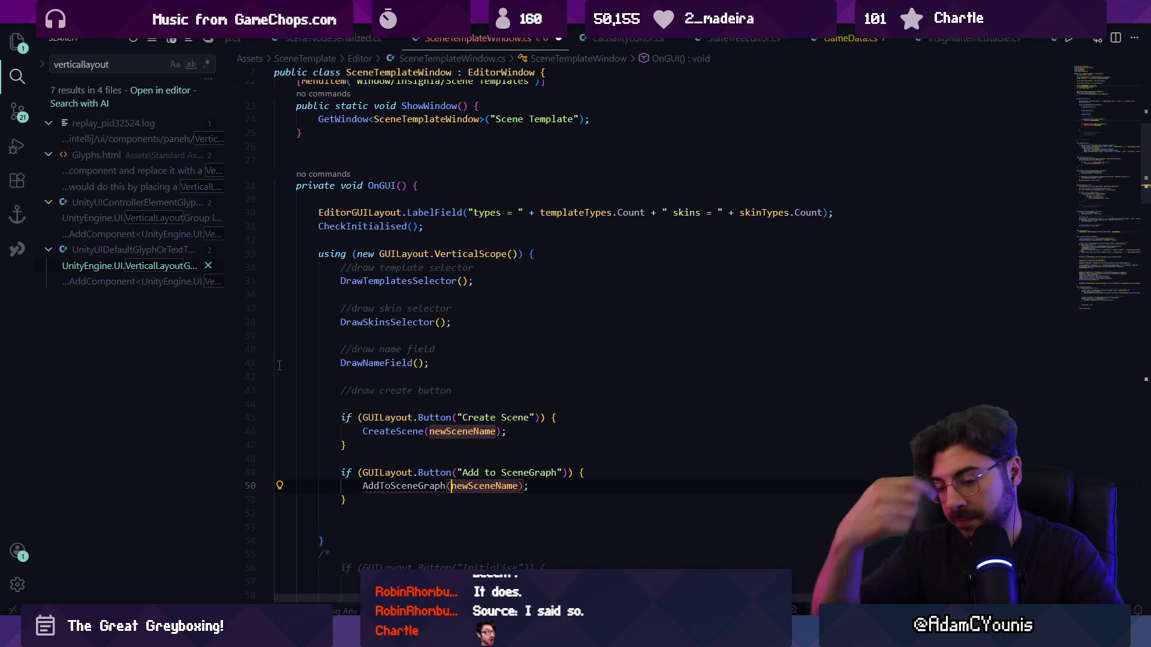
key(Down)
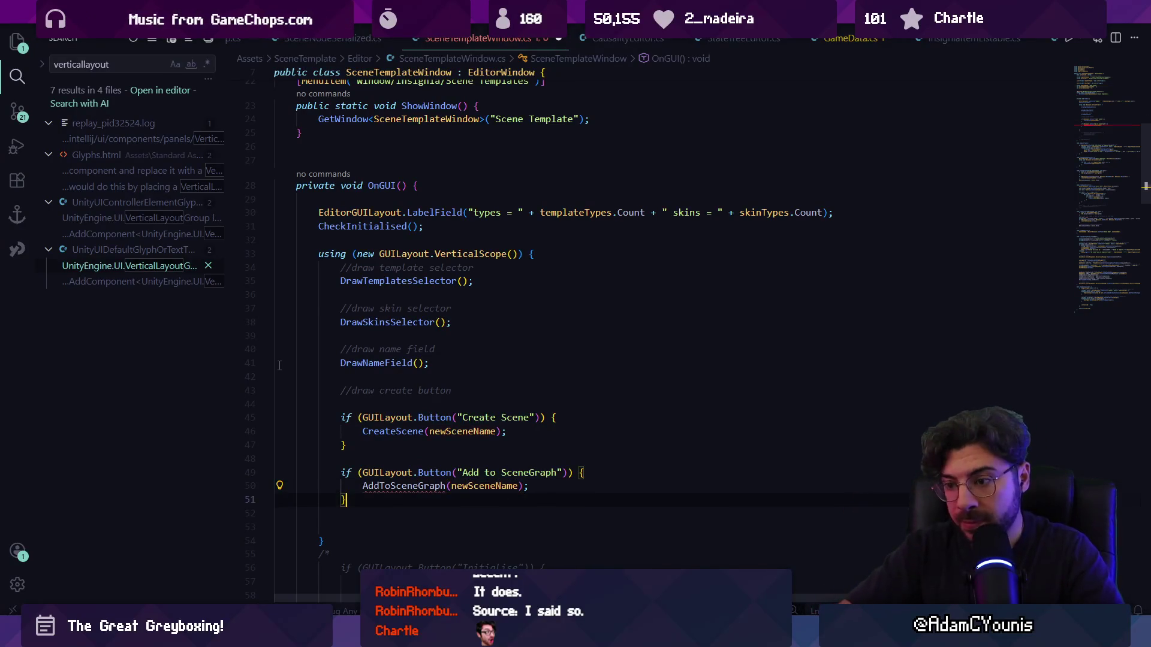
key(Up)
key(ctrl+shift+Right)
key(BackSpace)
key(ctrl+s)
click(1086, 304)
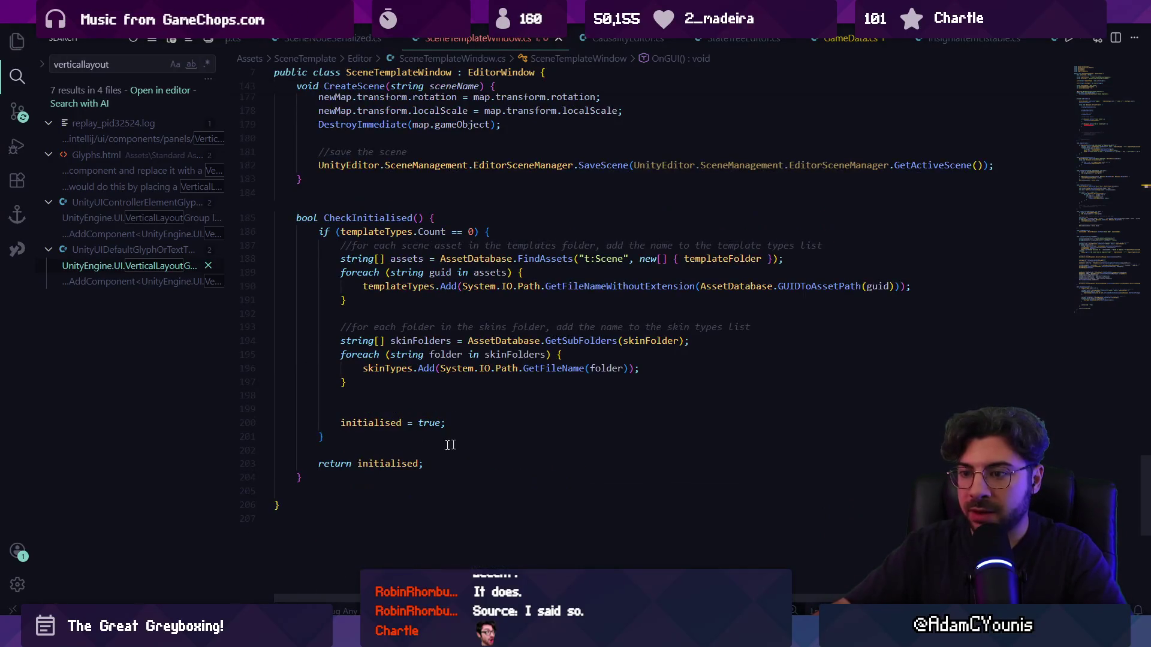
- Add an empty void AddToSceneGraph() method after the last method
key(Return)
key(Return)
text(publ)
key(BackSpace)
key(BackSpace)
key(BackSpace)
text(void )
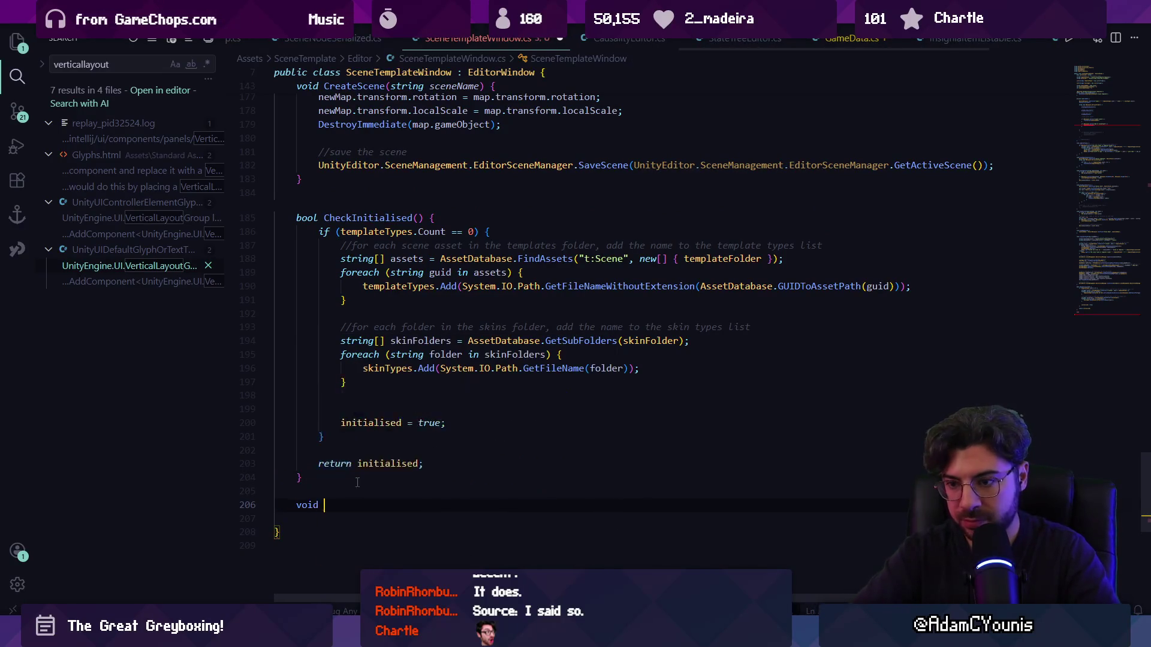
text(AddToSc)
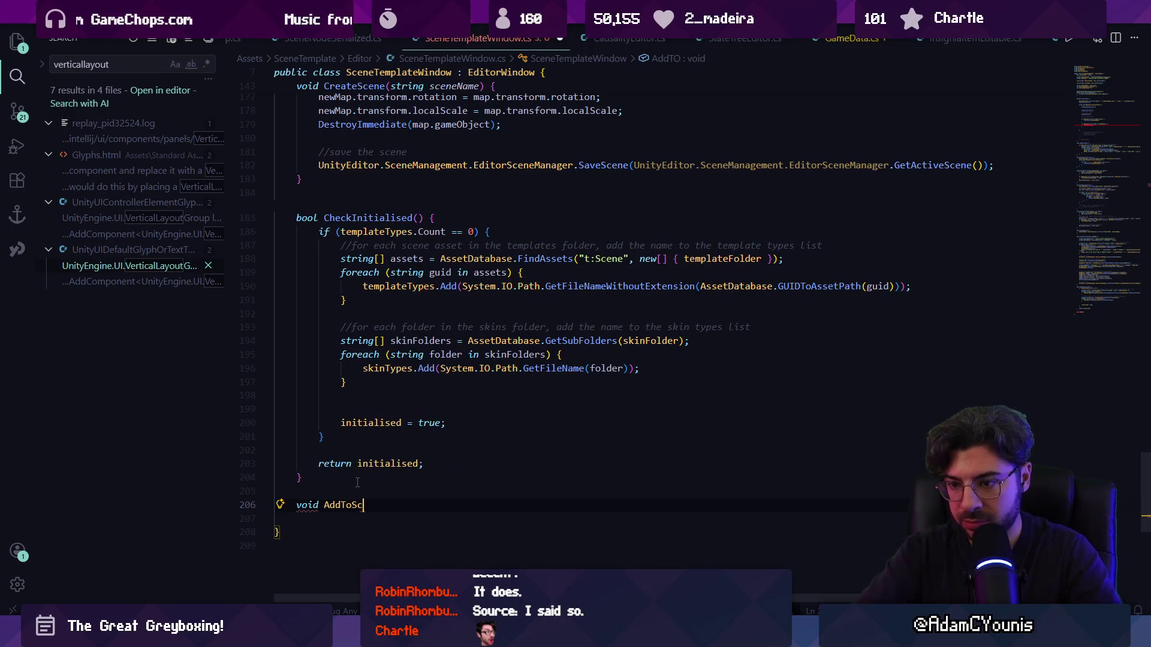
text(eneGraph(){)
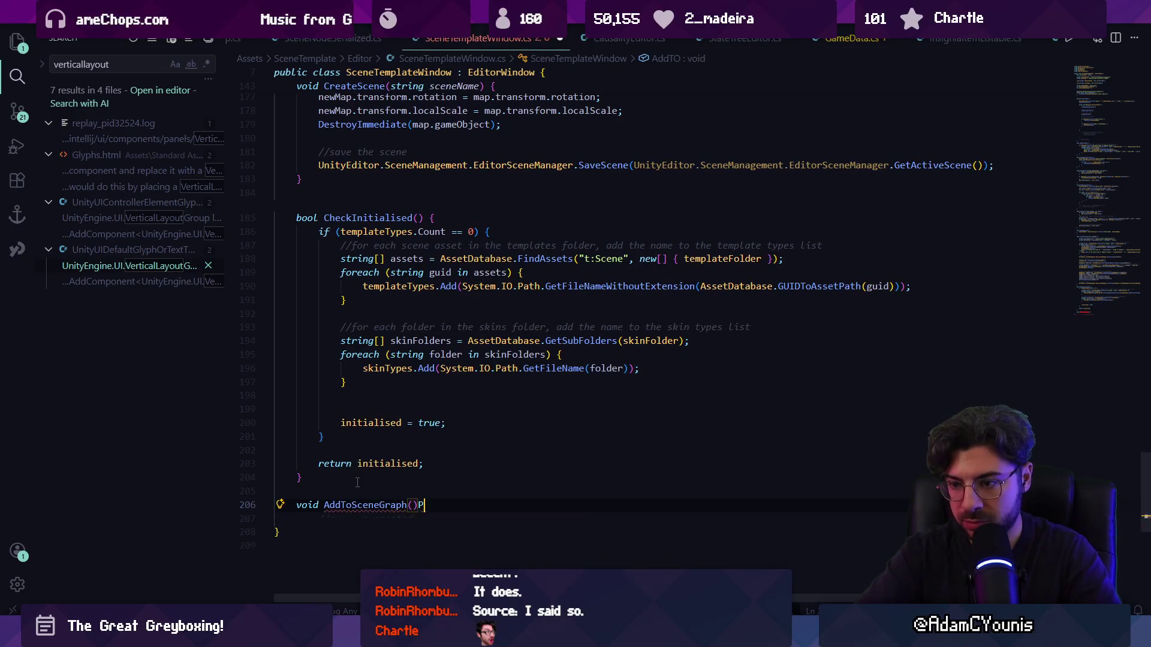
key(Return)
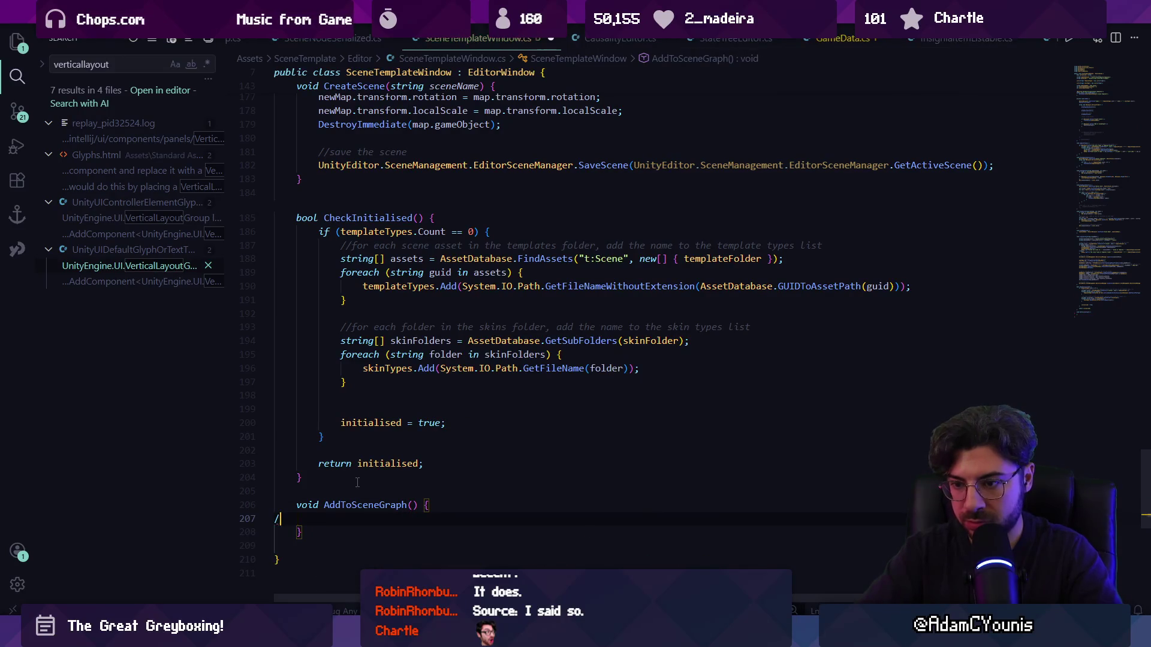
- Write planning comments in the method, starting with '//take the current scene'
text(//take)
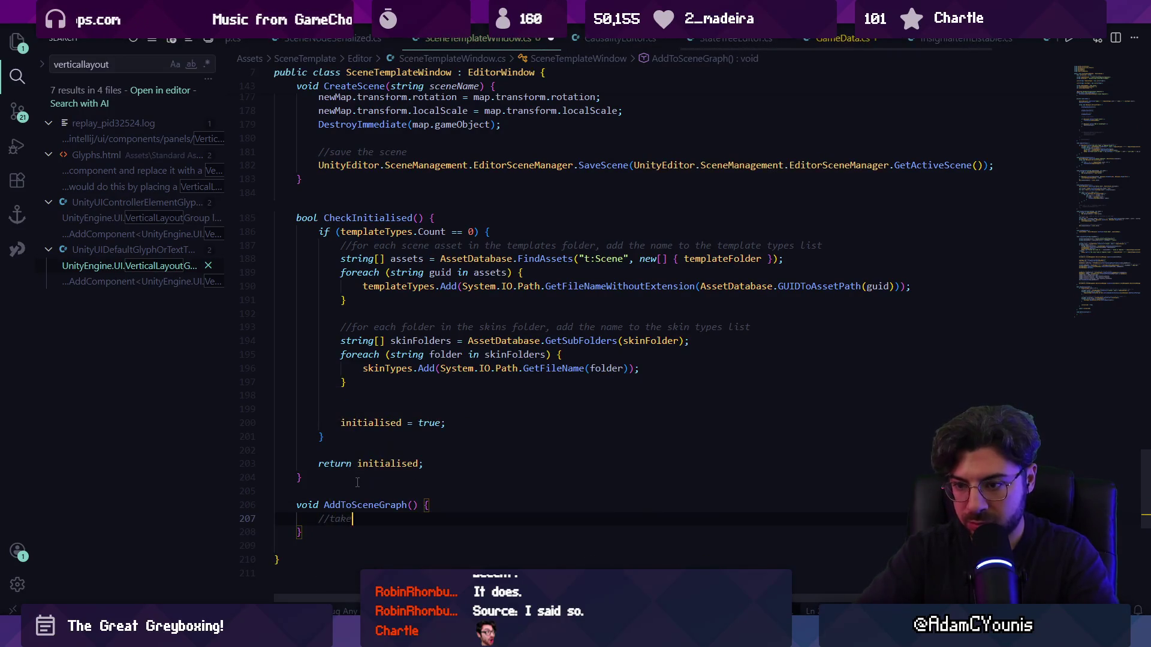
text( the current scene)
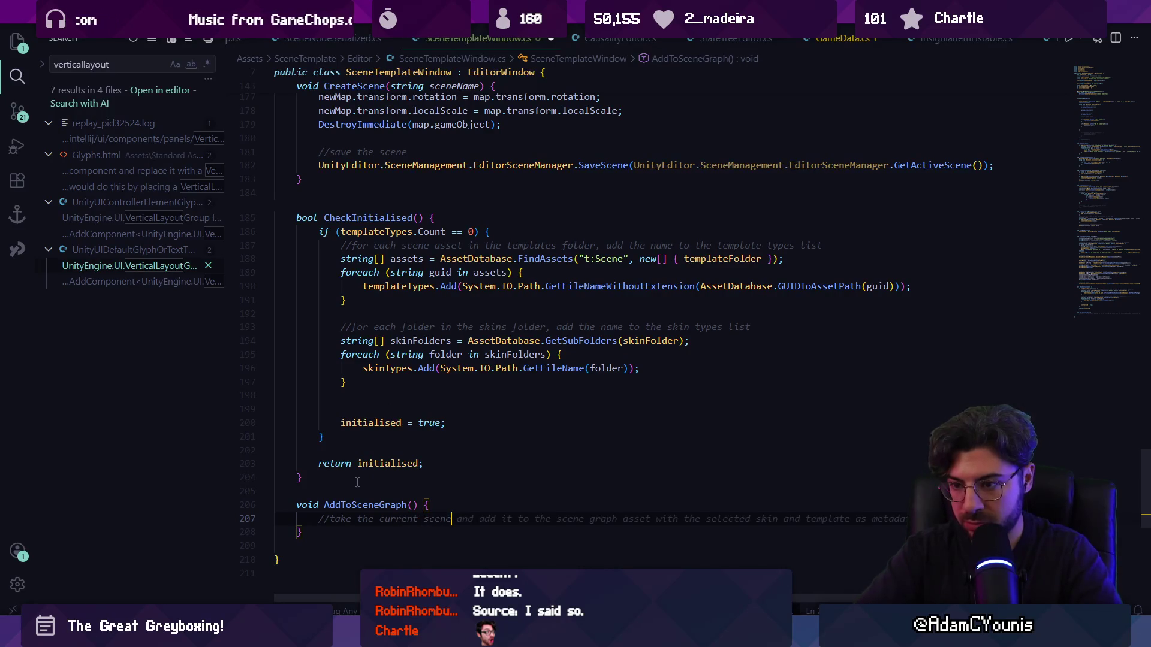
key(Return)
key(Return)
text(//check)
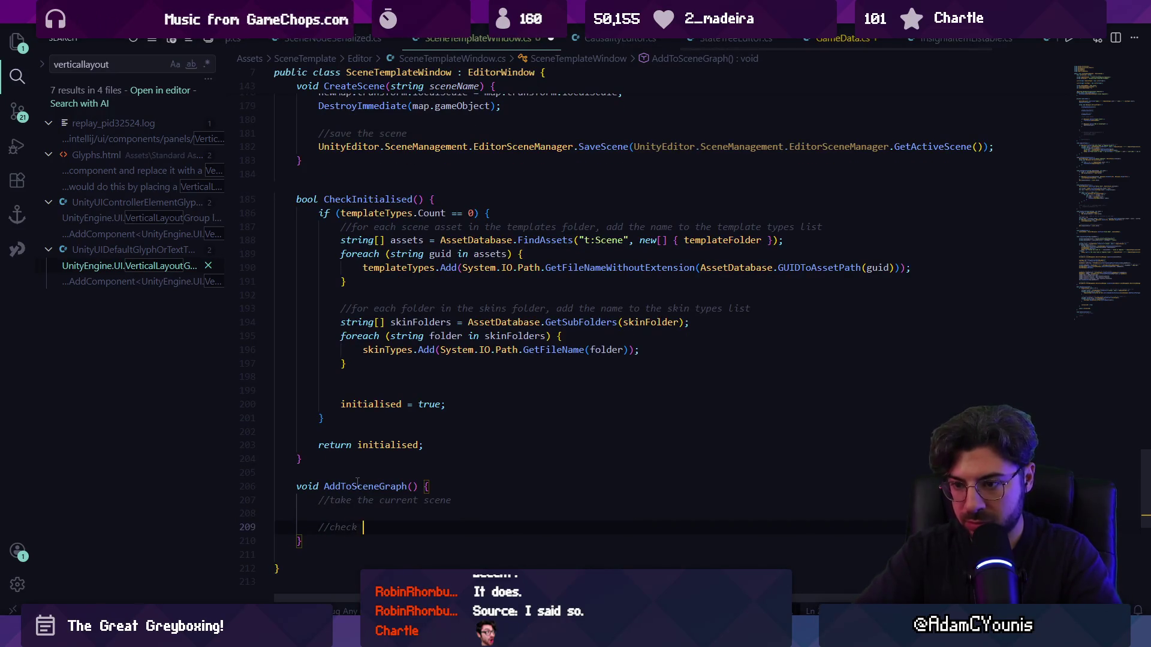
text(window focused)
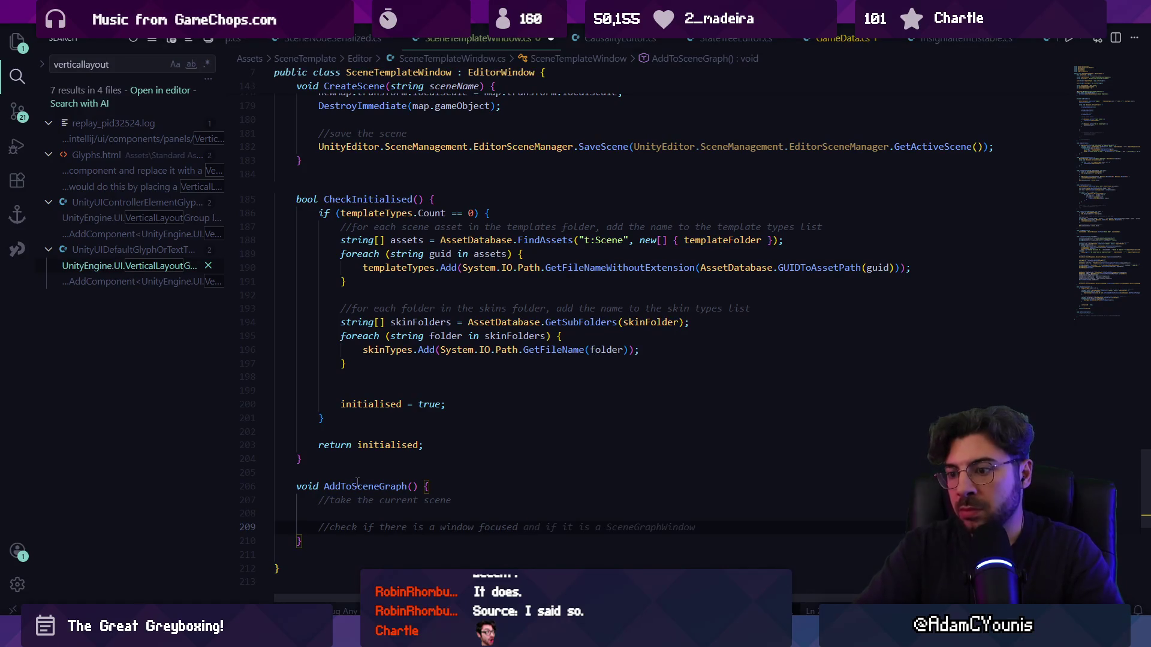
key(Tab)
key(ctrl+z)
text(open)
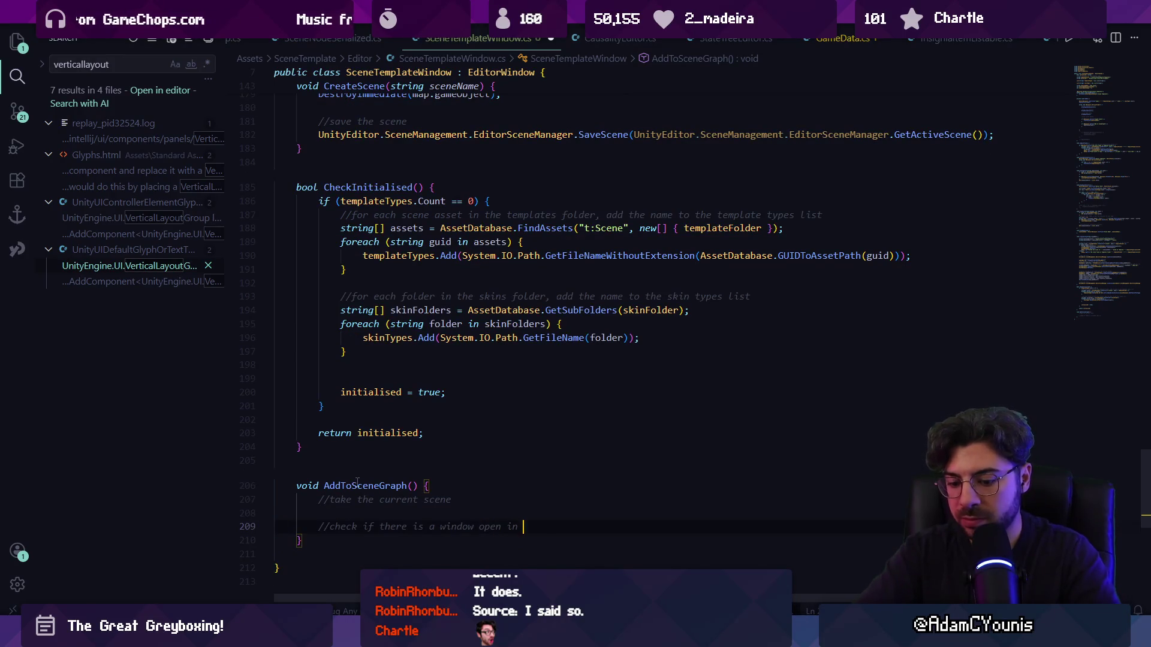
text(diotrtopr)
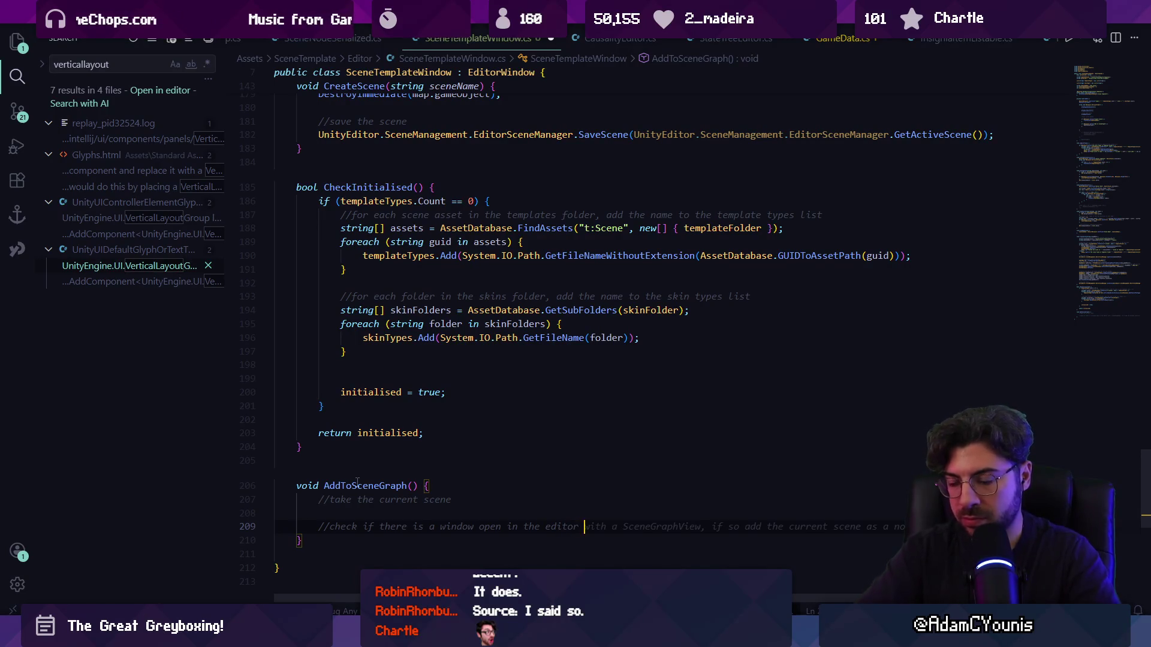
key(alt+Tab)
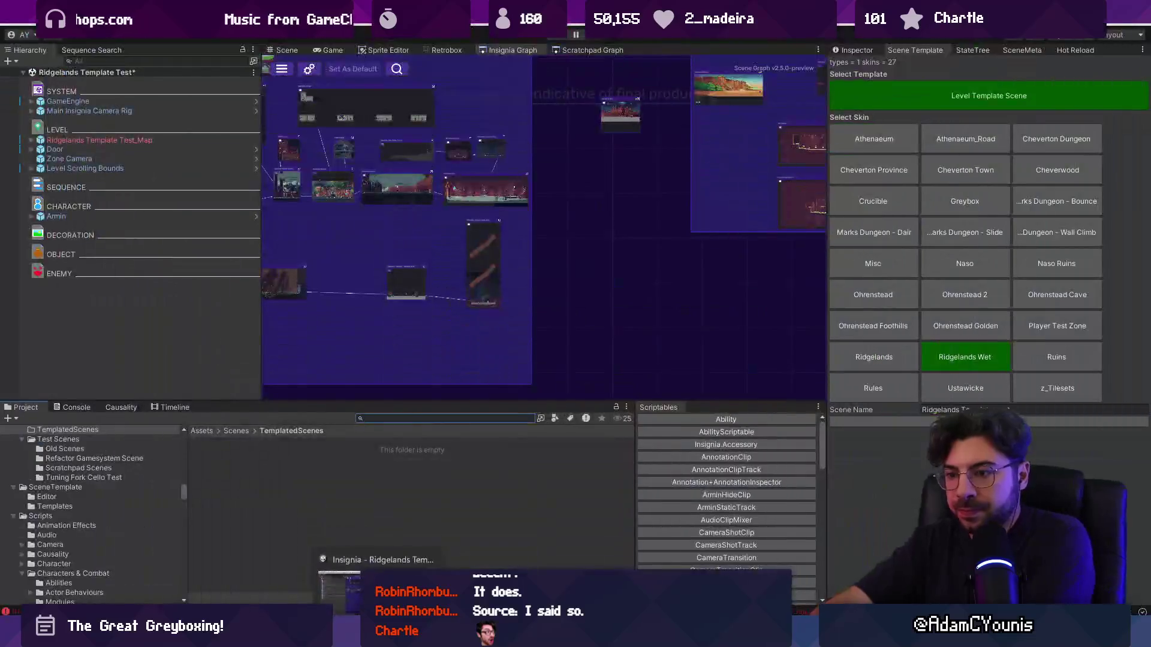
right_click(584, 318)
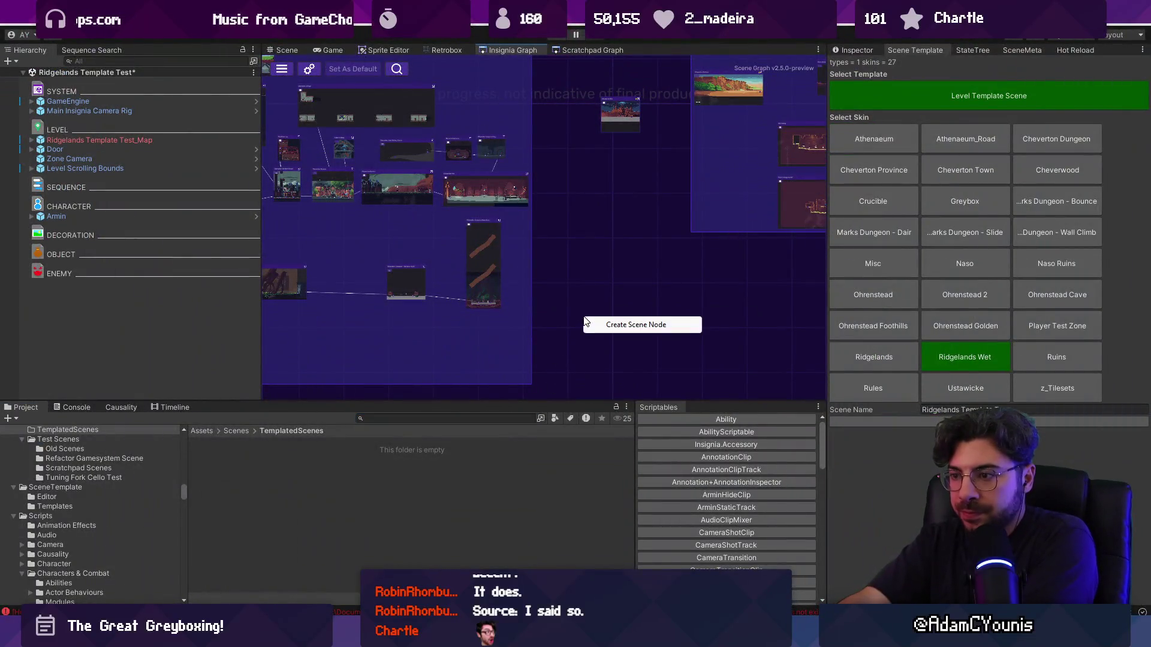
click(584, 283)
scroll(588, 276, down, 3)
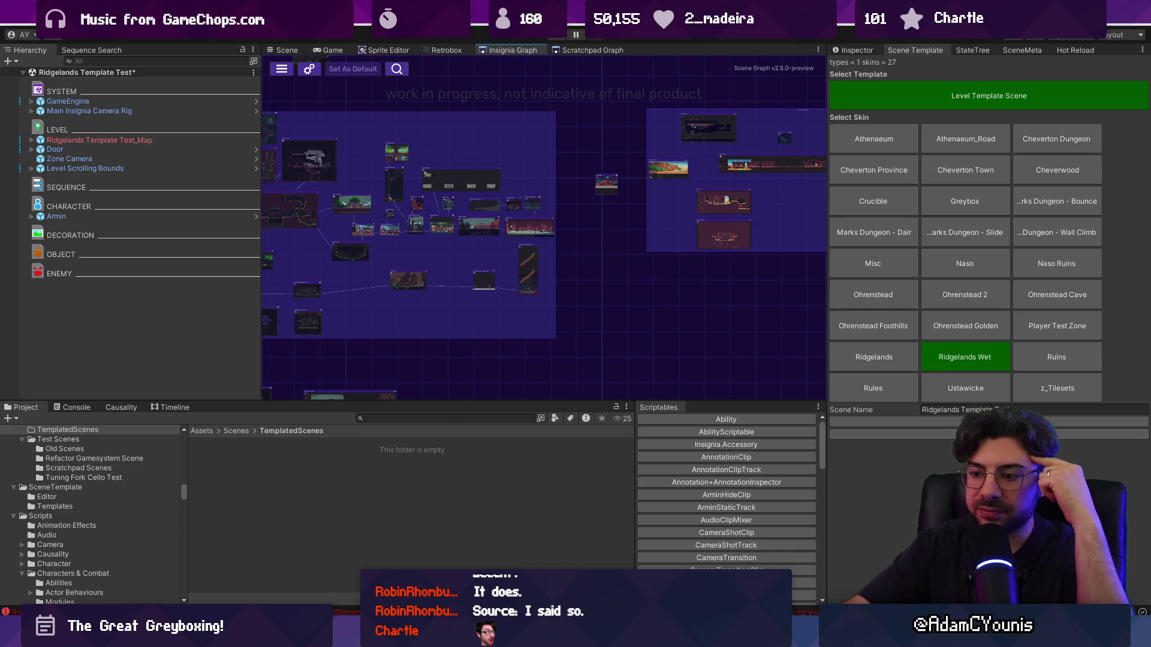
key(alt+Tab)
text(c)
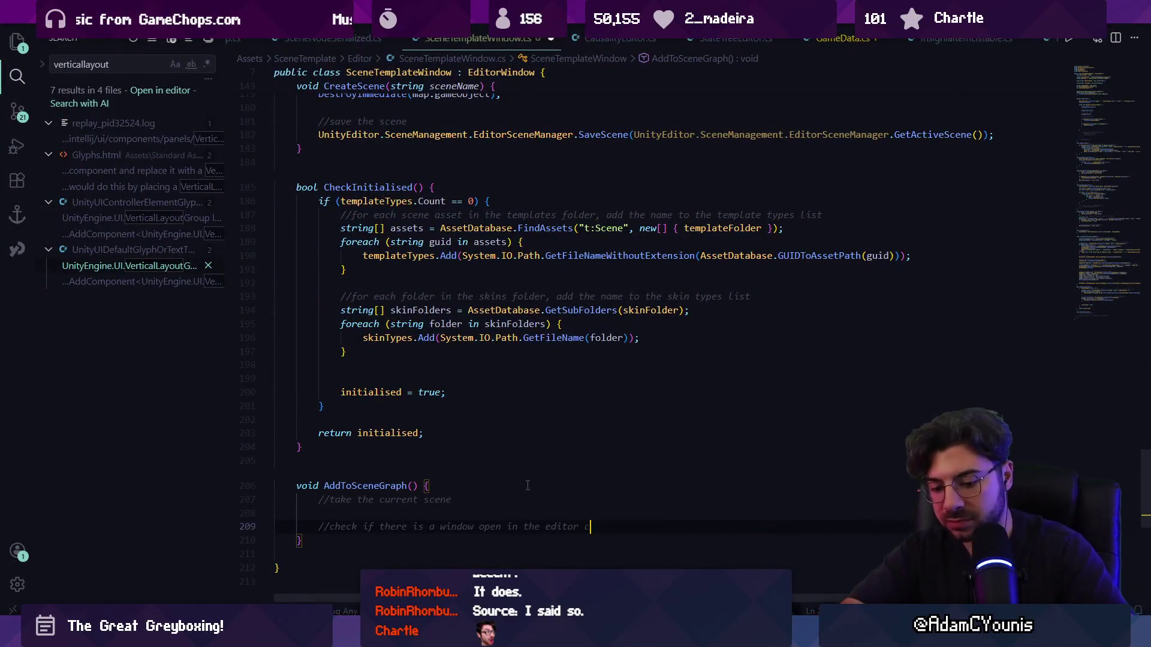
text( AneGr)
- Discard the unwanted suggested comment text, keeping the open-editor-window comment
key(ctrl+shift+Left)
key(ctrl+shift+Left)
key(BackSpace)
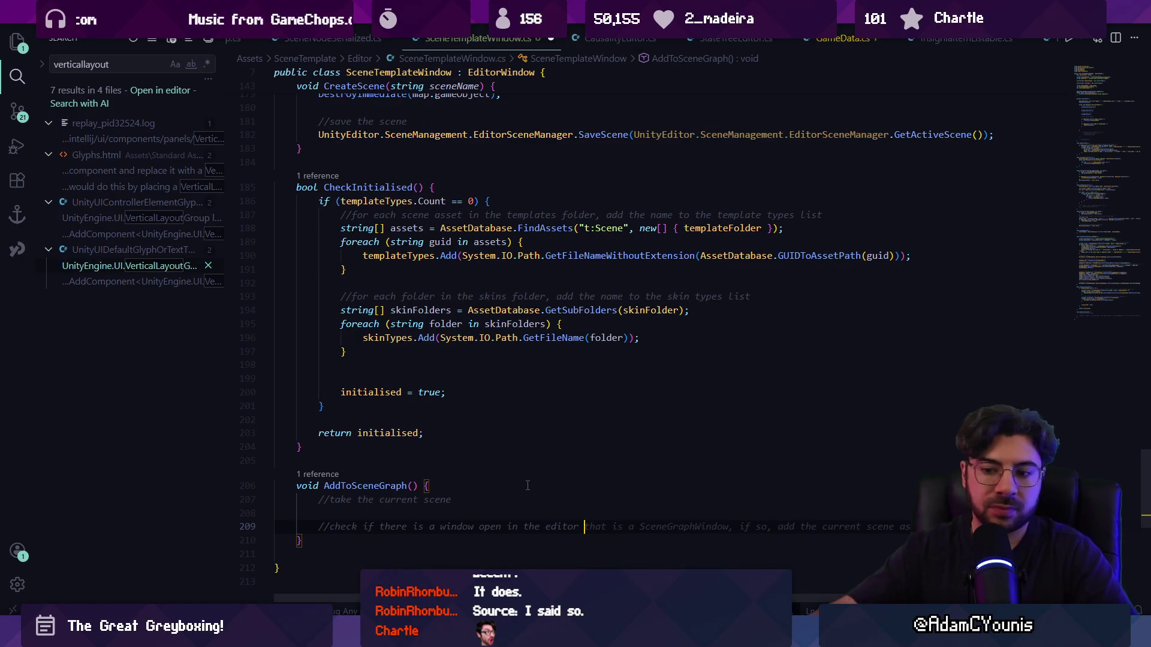
key(alt+Tab)
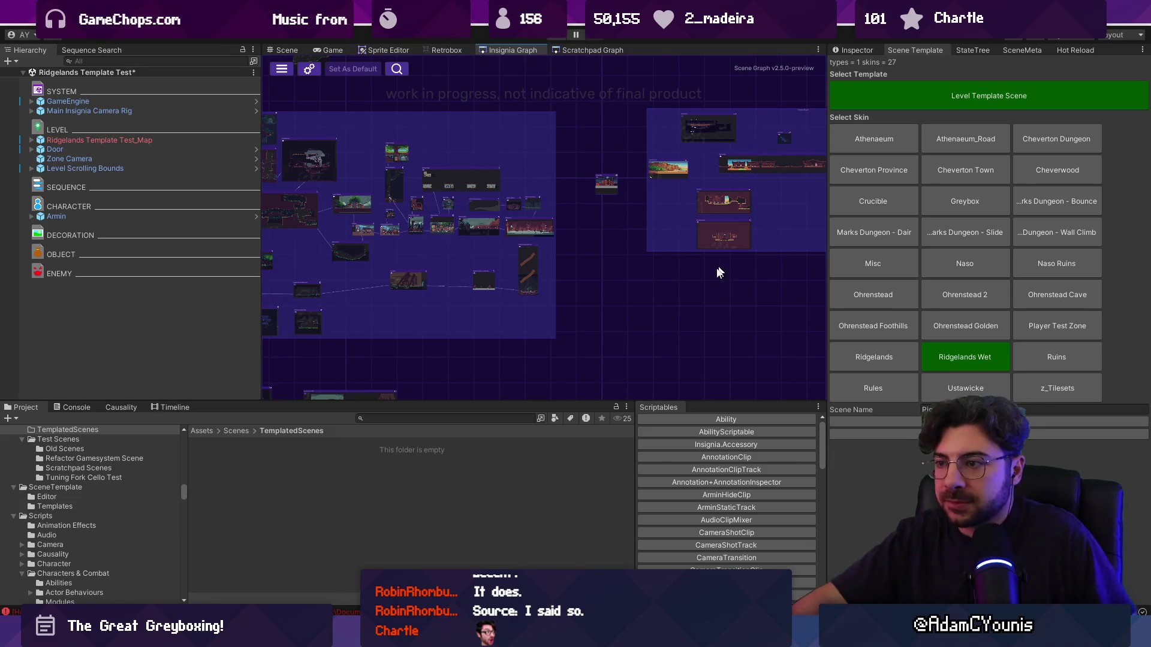
- Zoom and pan around the Insignia Graph's scene nodes, then return to the script
scroll(656, 301, up, 5)
scroll(519, 344, down, 3)
scroll(452, 278, up, 3)
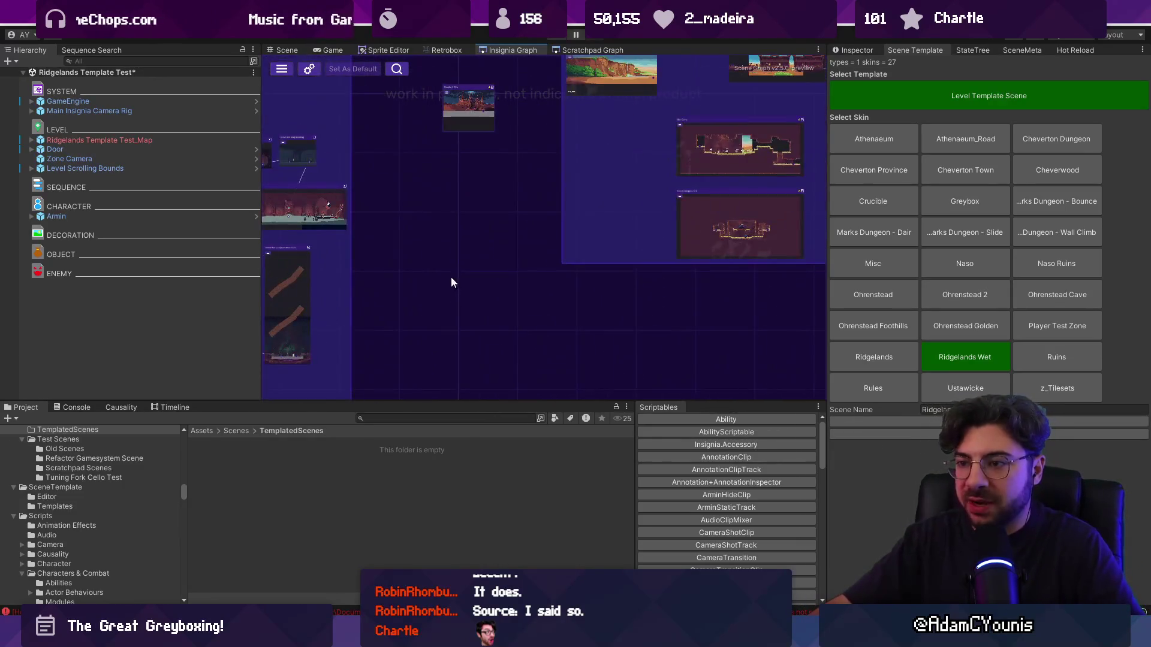
scroll(450, 274, down, 2)
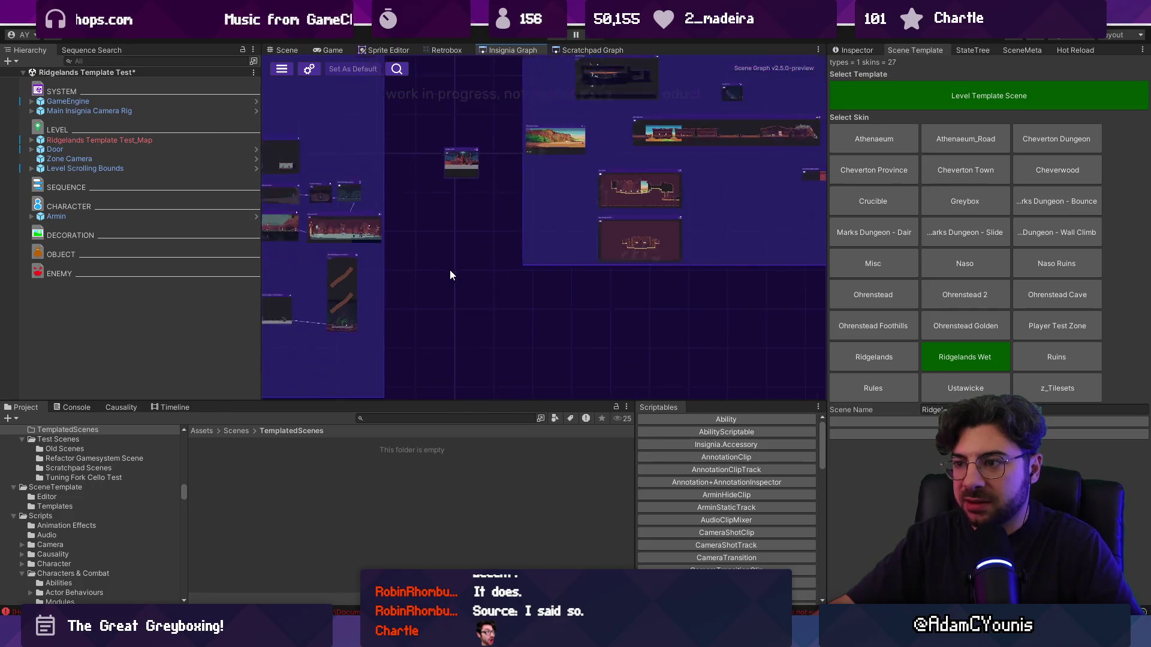
mouse_move(472, 288)
mouse_down()
mouse_move(502, 232)
mouse_move(491, 239)
mouse_up()
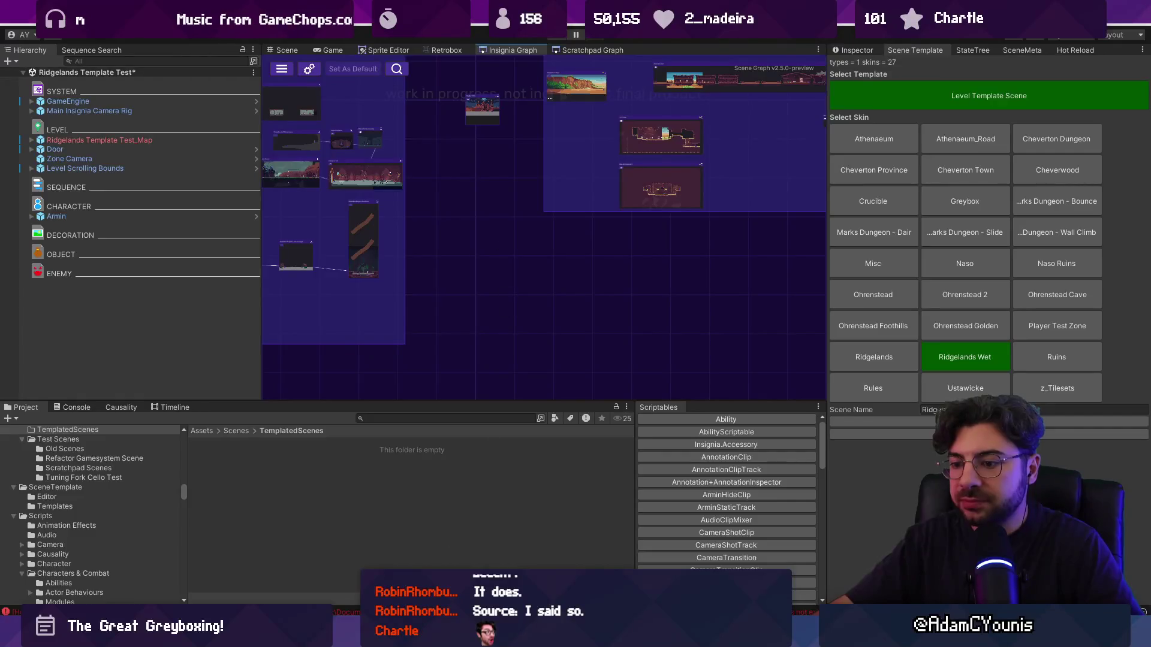
key(alt+Tab)
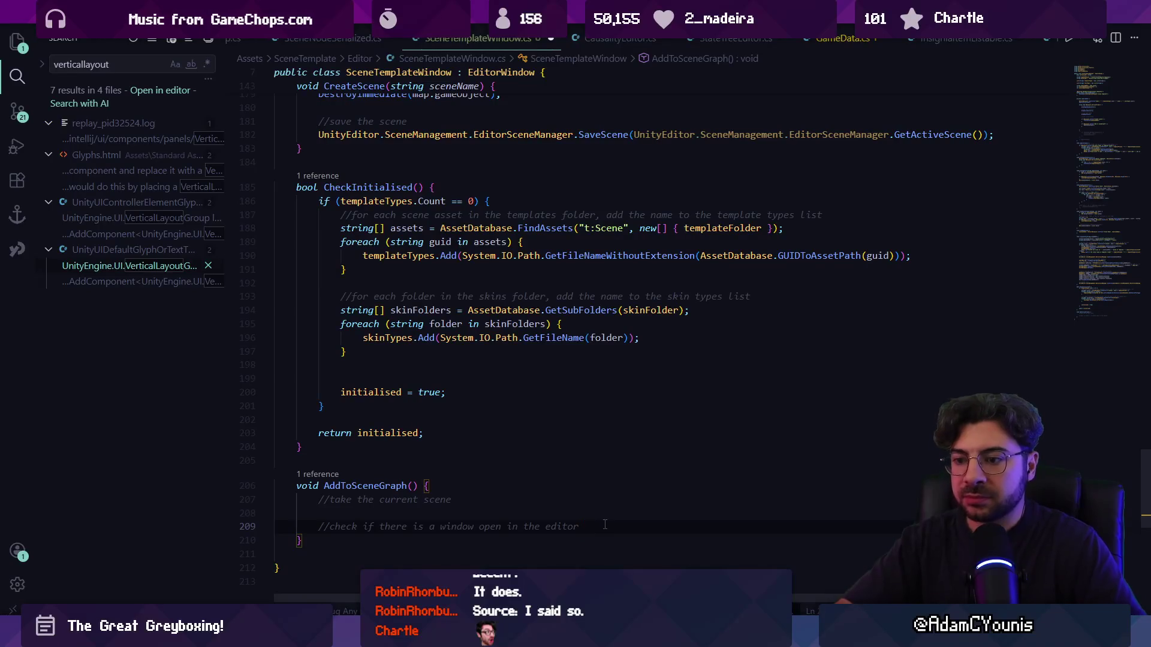
- Reword the comment to check for an open editor window and accept the GetWindow line
key(ctrl+shift+Left)
key(ctrl+shift+Left)
key(ctrl+shift+Left)
key(ctrl+Right)
key(ctrl+Right)
key(ctrl+Right)
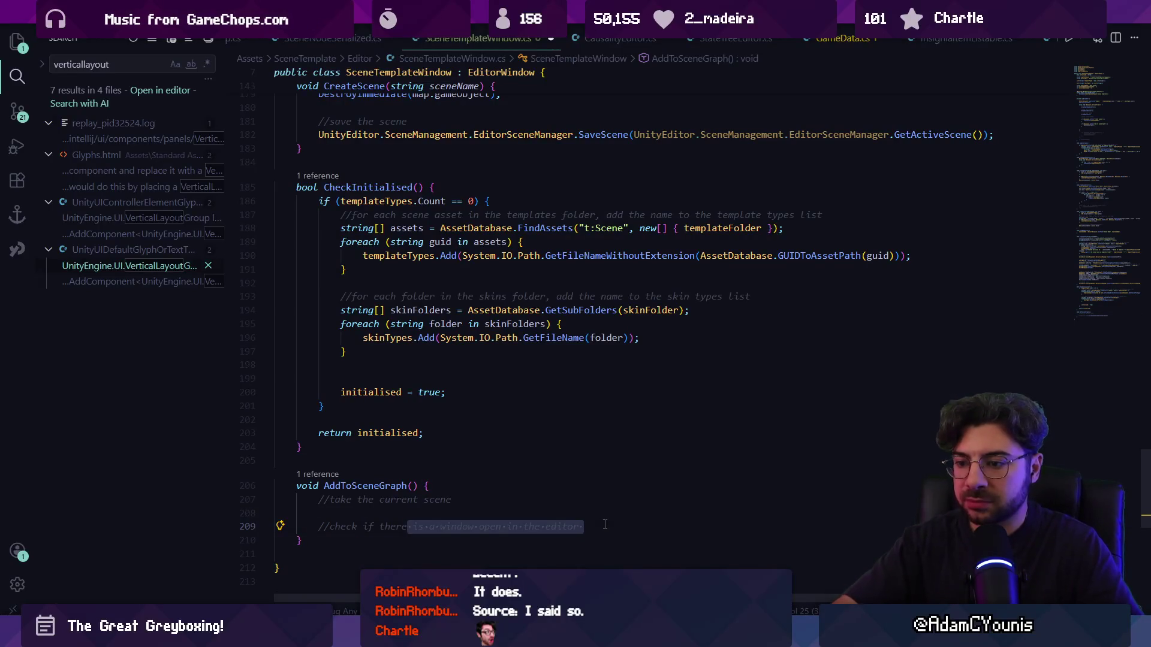
text(is a Scene Gr)
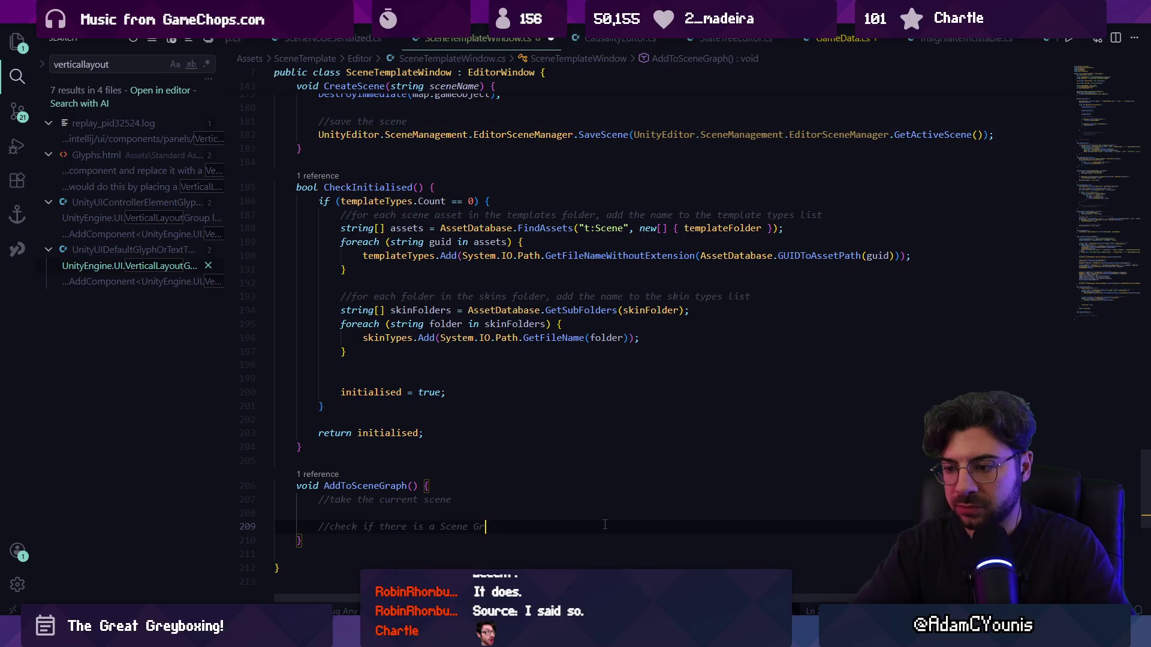
key(BackSpace)
key(BackSpace)
key(BackSpace)
text(apohg)
text(h wind)
text(ow oipe)
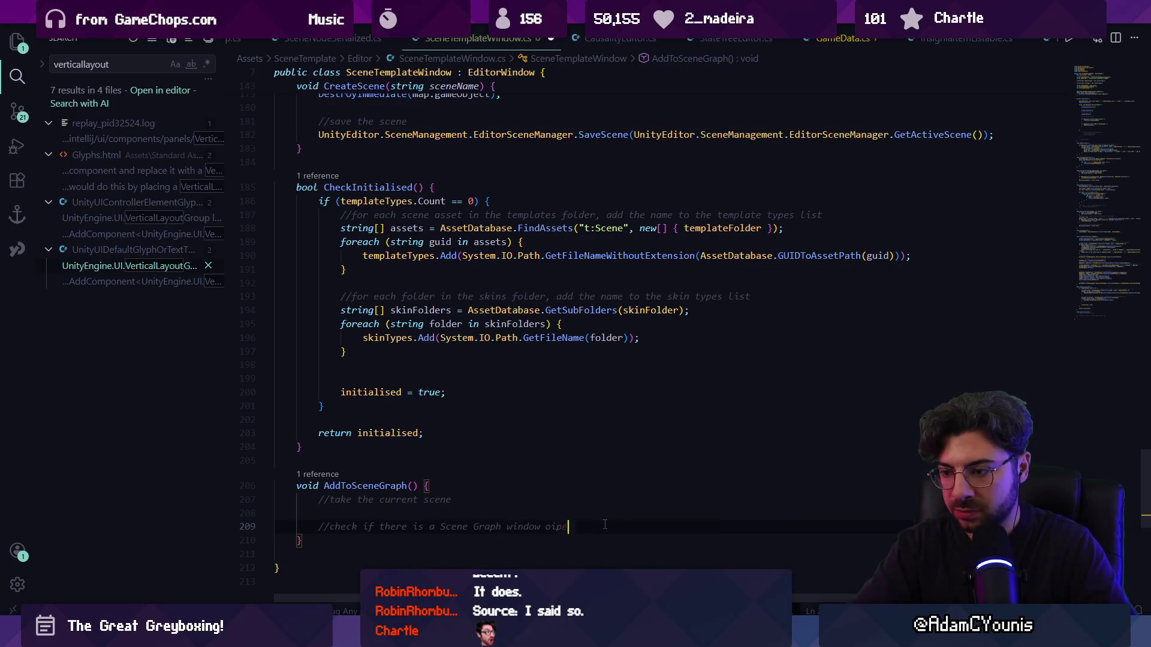
key(BackSpace)
key(BackSpace)
key(BackSpace)
text(pen in the editor, if not, open one)
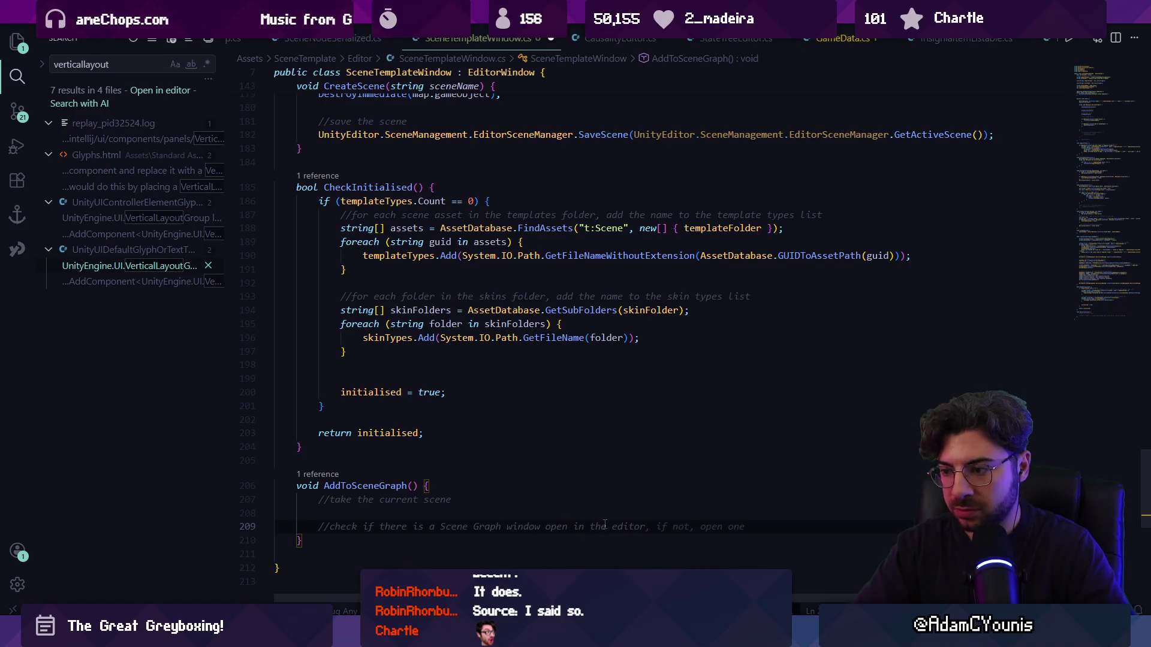
key(Return)
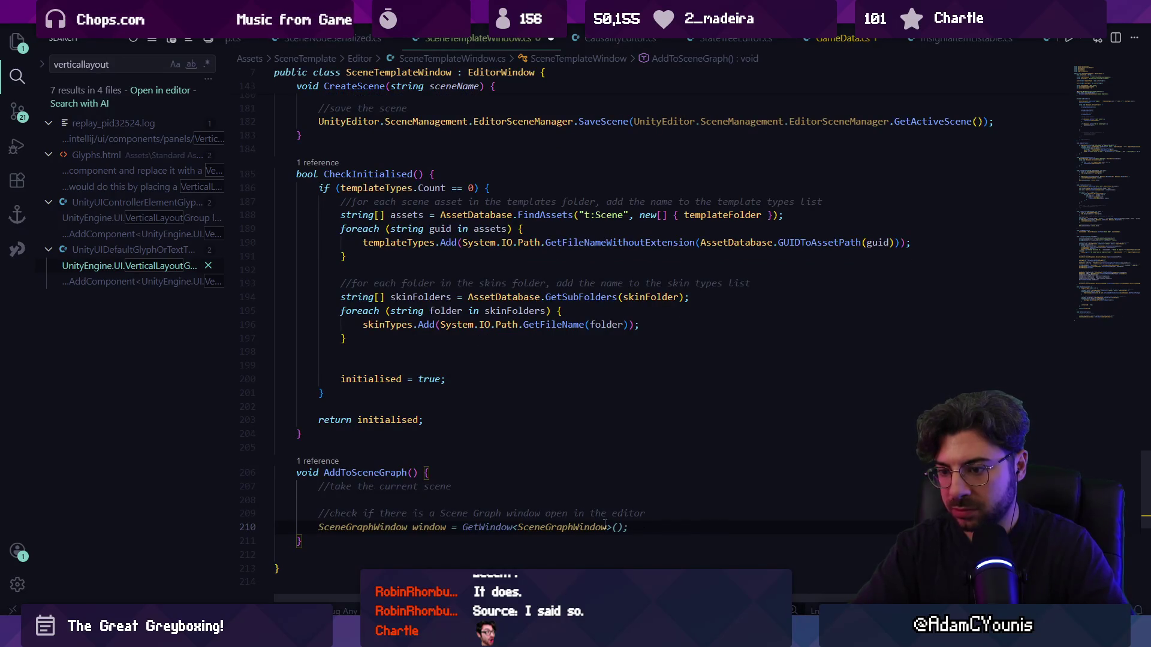
key(Tab)
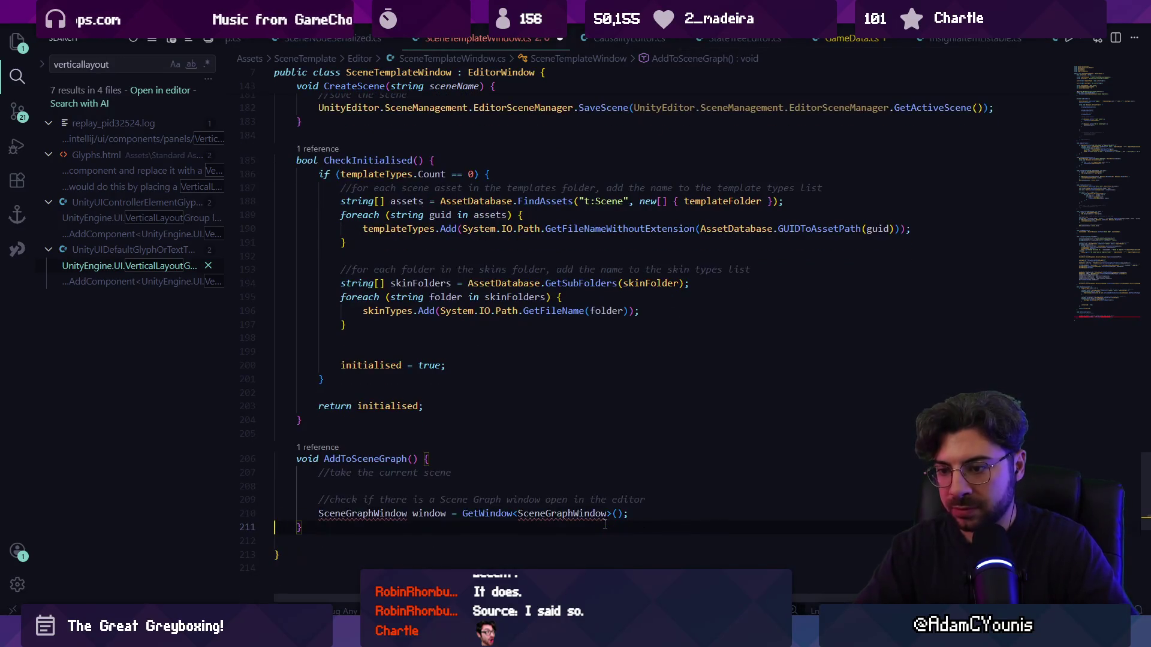
- Delete the AddToSceneGraph method and its Add to SceneGraph button block from OnGUI
key(shift+Up)
key(shift+Up)
key(shift+Up)
key(ctrl+x)
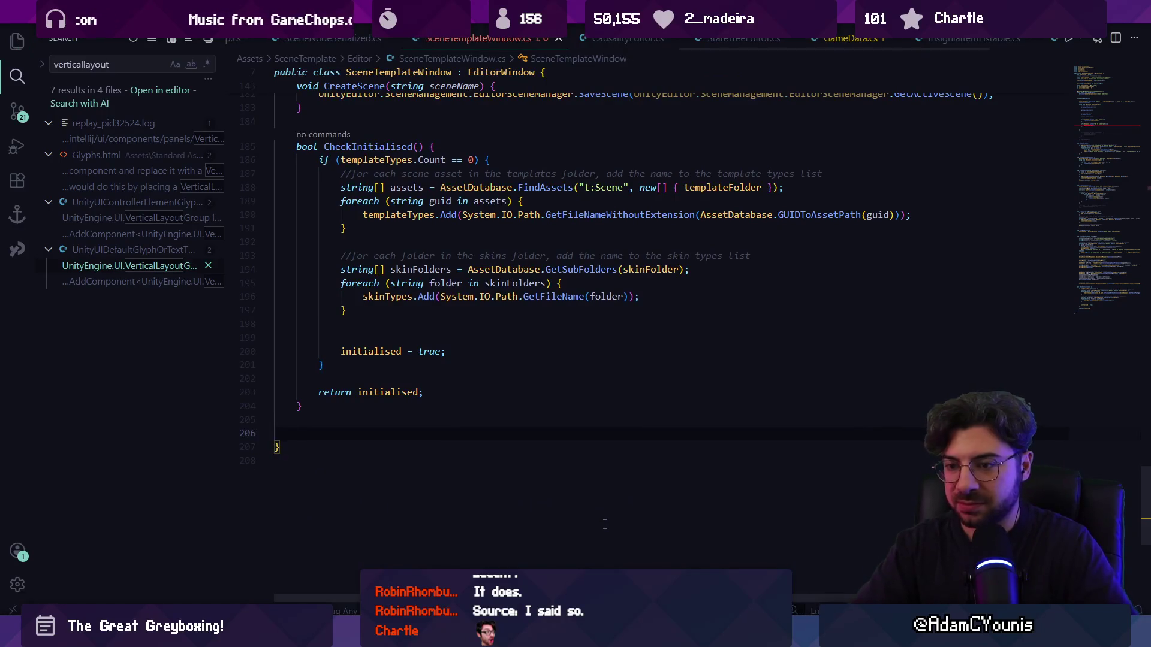
key(ctrl+f)
text(ad)
key(Return)
key(Escape)
key(End)
key(shift+Up)
key(shift+Up)
key(shift+Up)
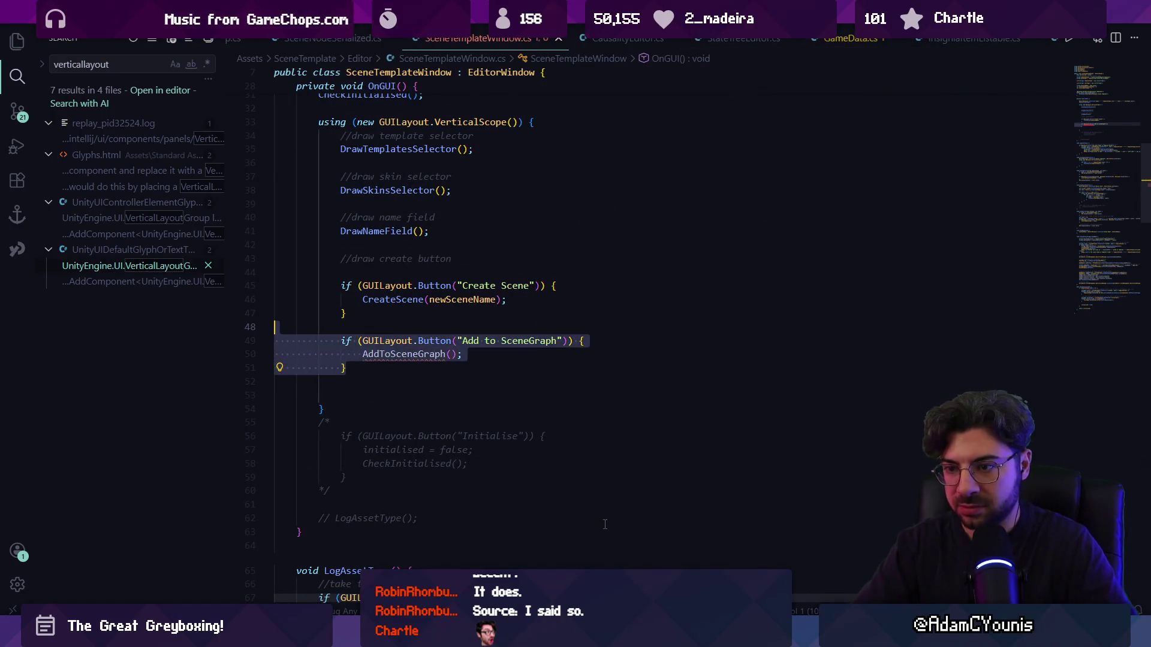
key(ctrl+x)
key(Delete)
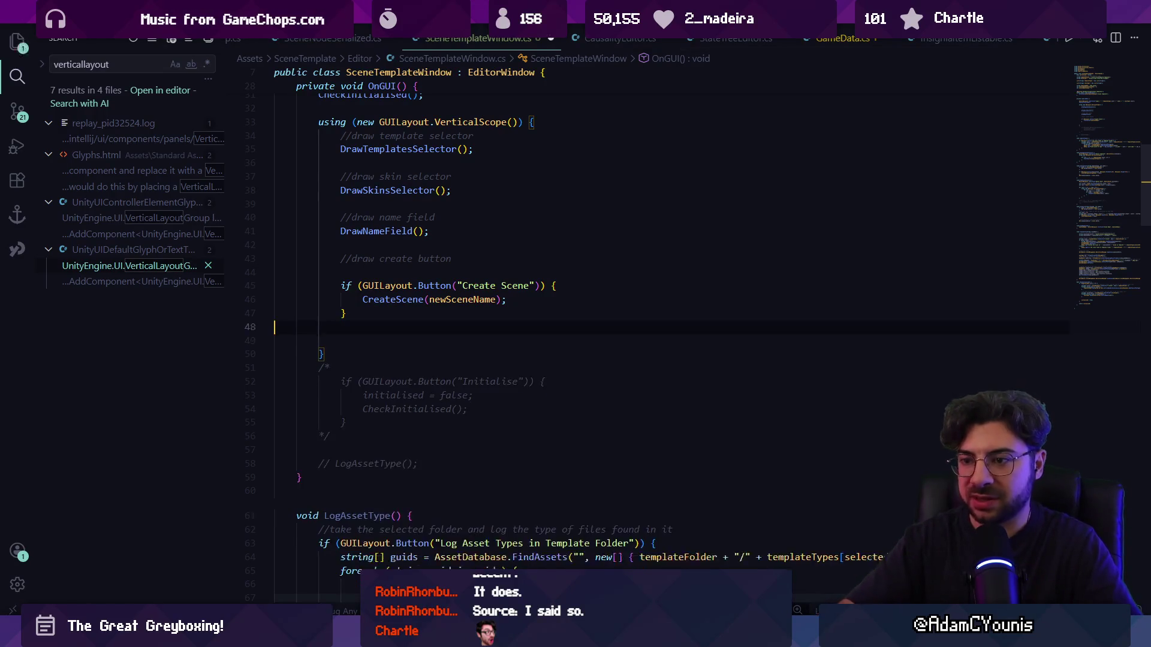
key(BackSpace)
key(alt+Tab)
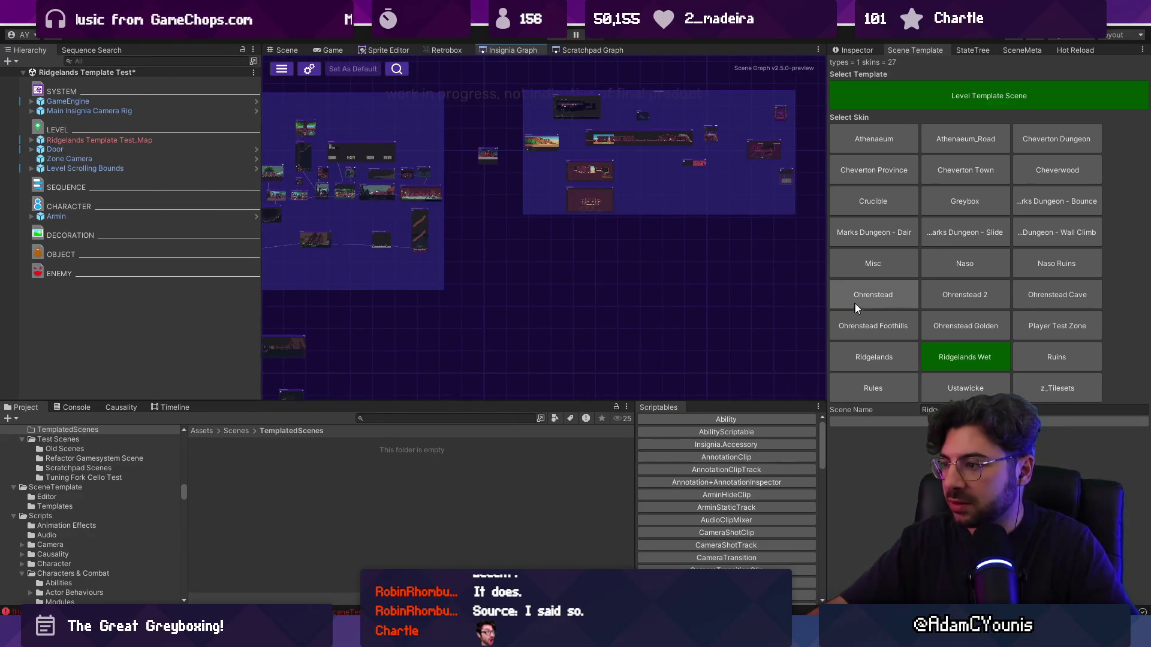
- Create a 'Wind Test' scene from the Level Template Scene with the Greybox skin
click(963, 198)
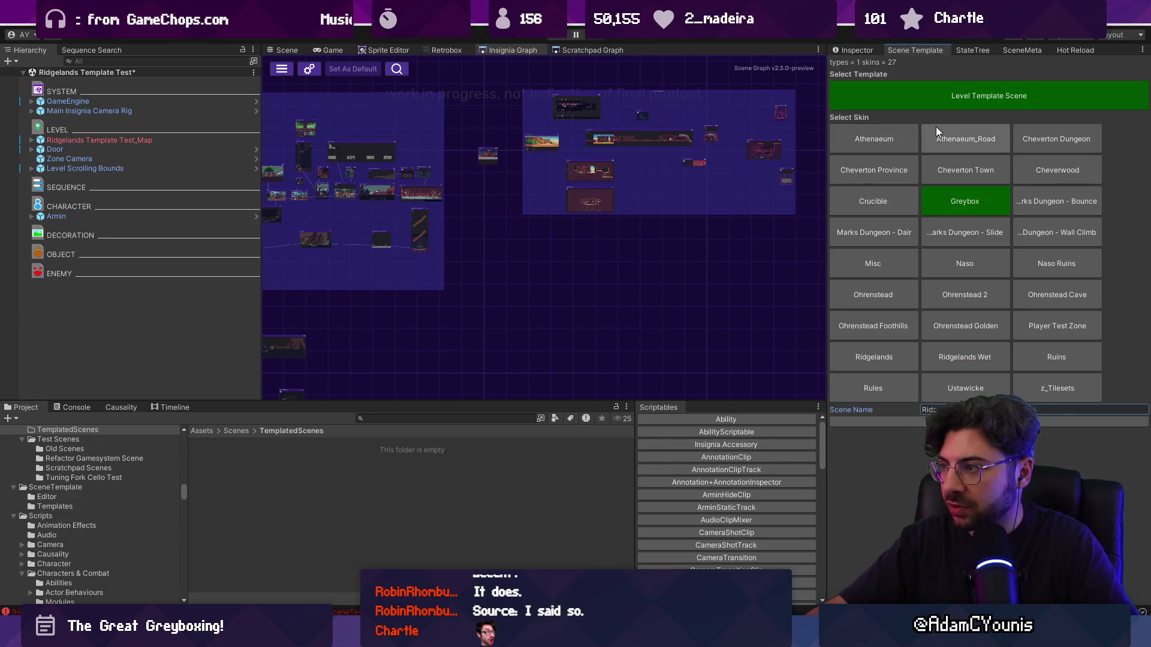
click(940, 98)
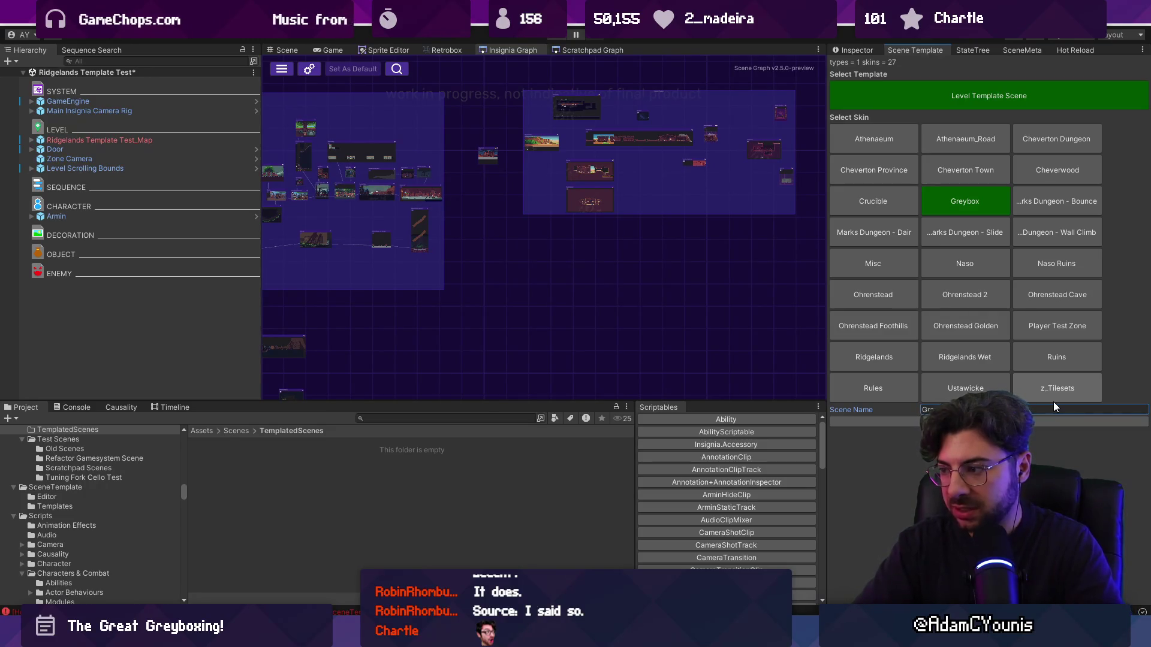
text(W)
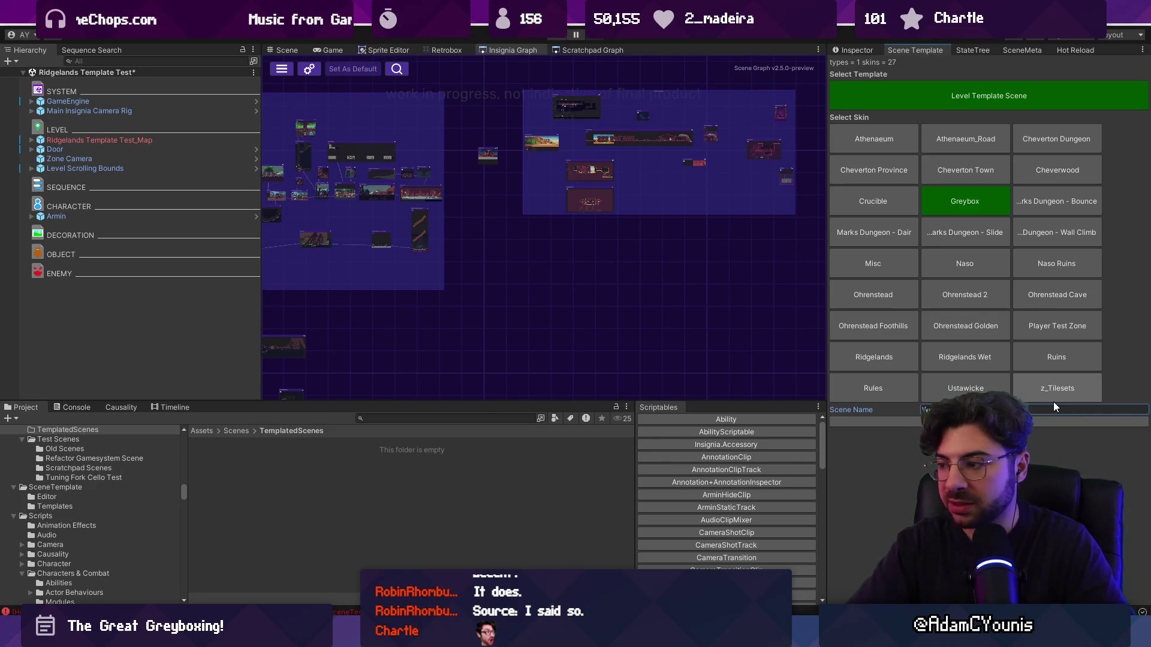
text(i)
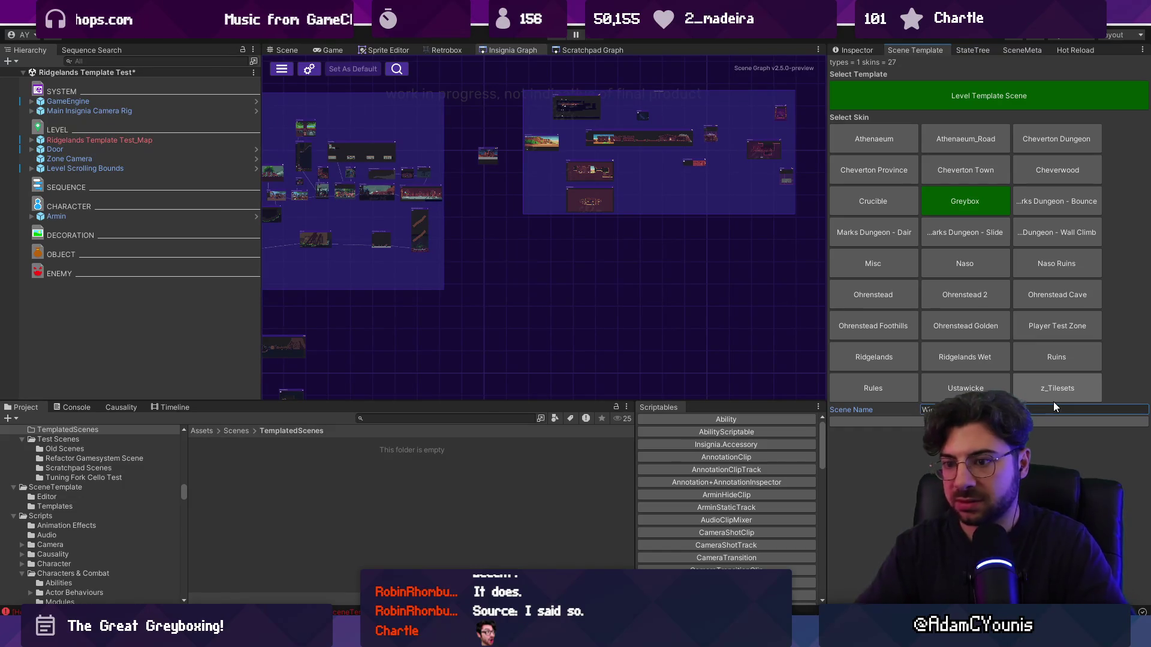
text(nd T)
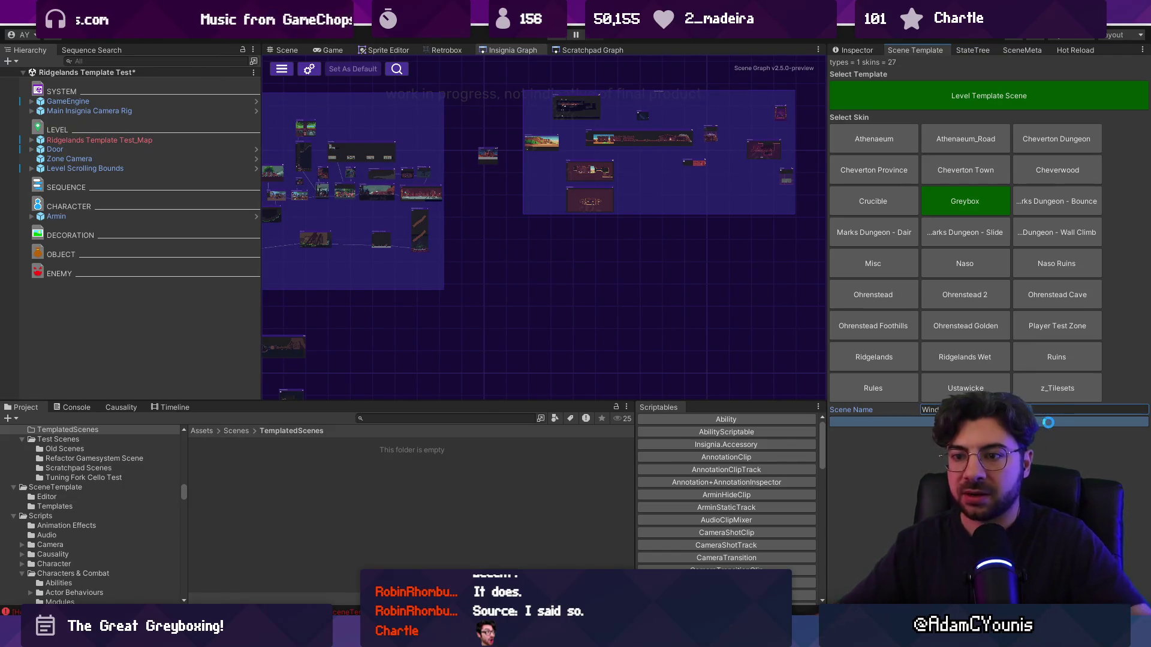
text(est)
click(1050, 427)
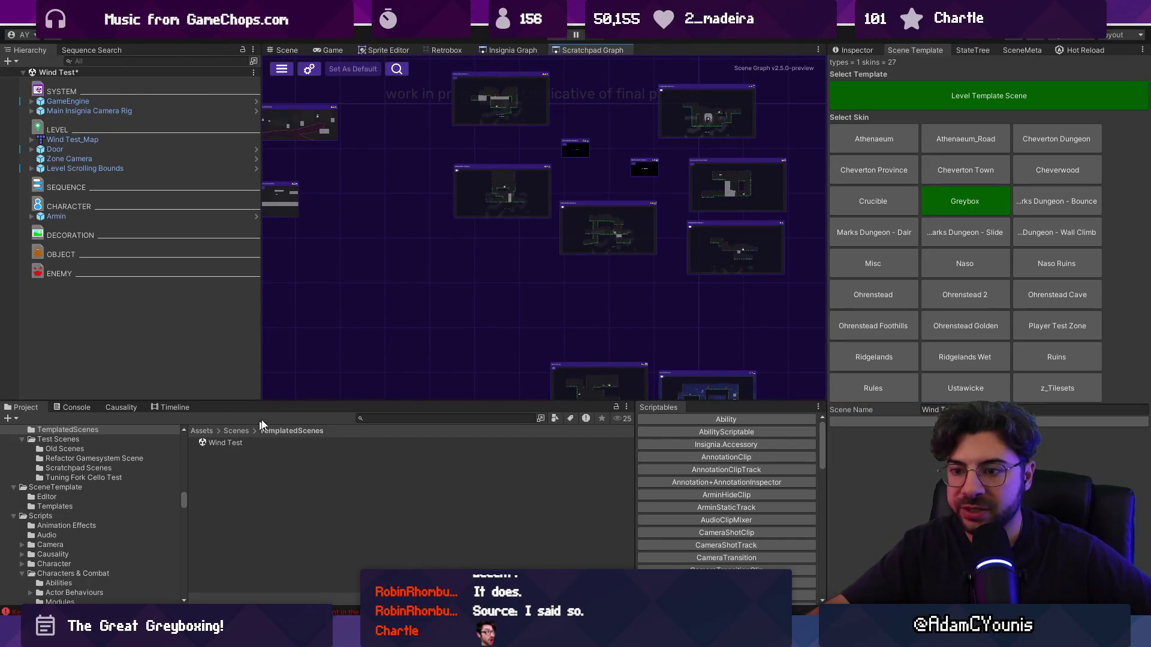
- Open the Wind Test scene from its node in the Scratchpad Graph
scroll(426, 315, down, 5)
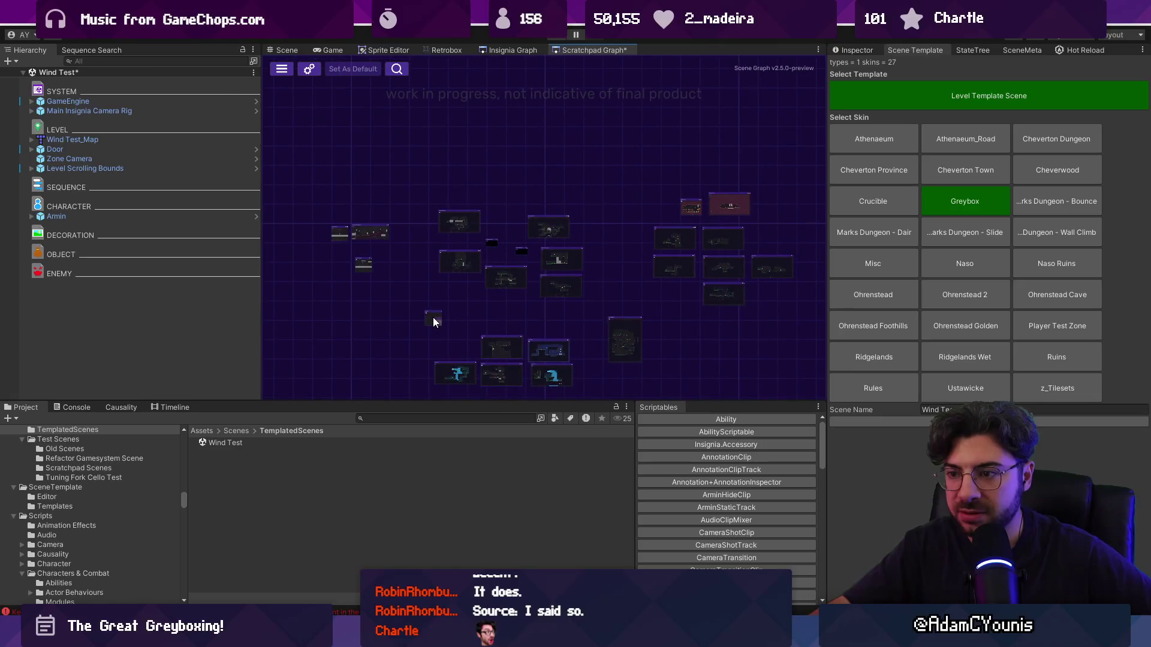
drag(584, 234, 621, 181)
scroll(624, 184, up, 6)
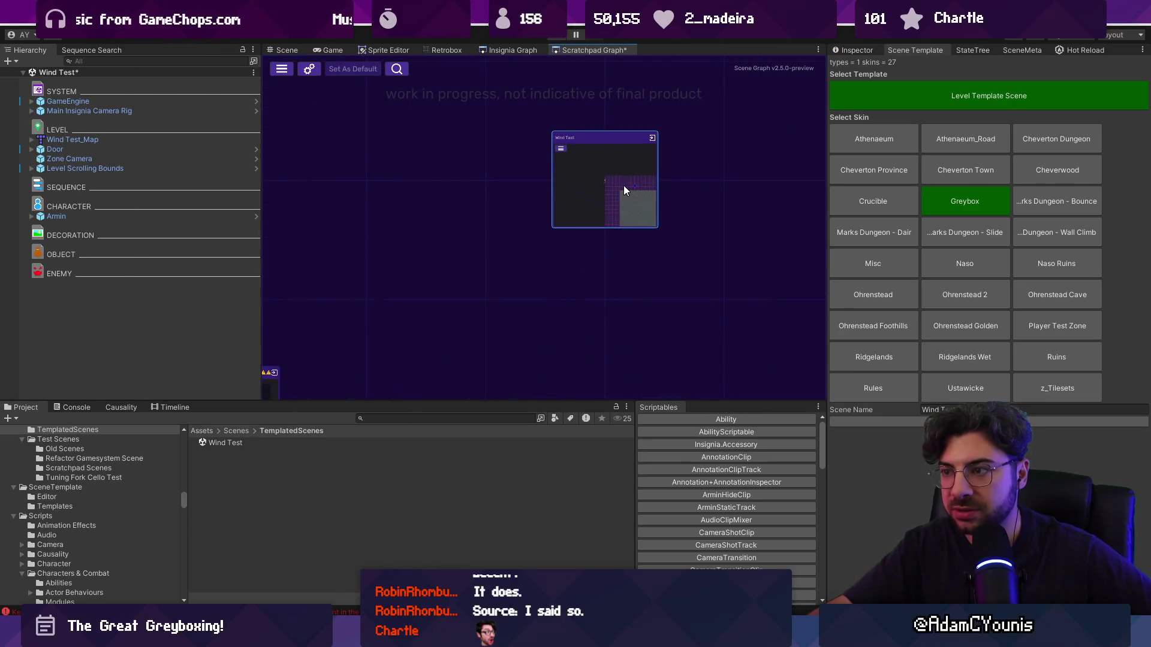
double_click(606, 179)
click(555, 341)
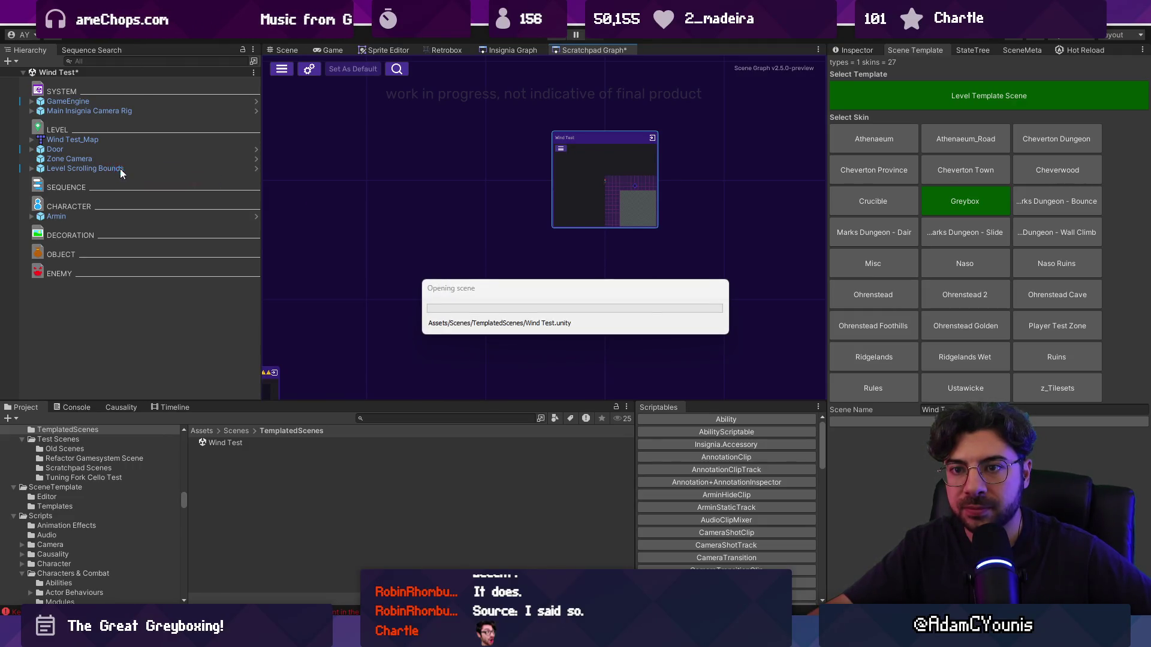
- Move Level Scrolling Bounds onto the purple tilemap and open Wind Test_Map in Tiled
click(90, 169)
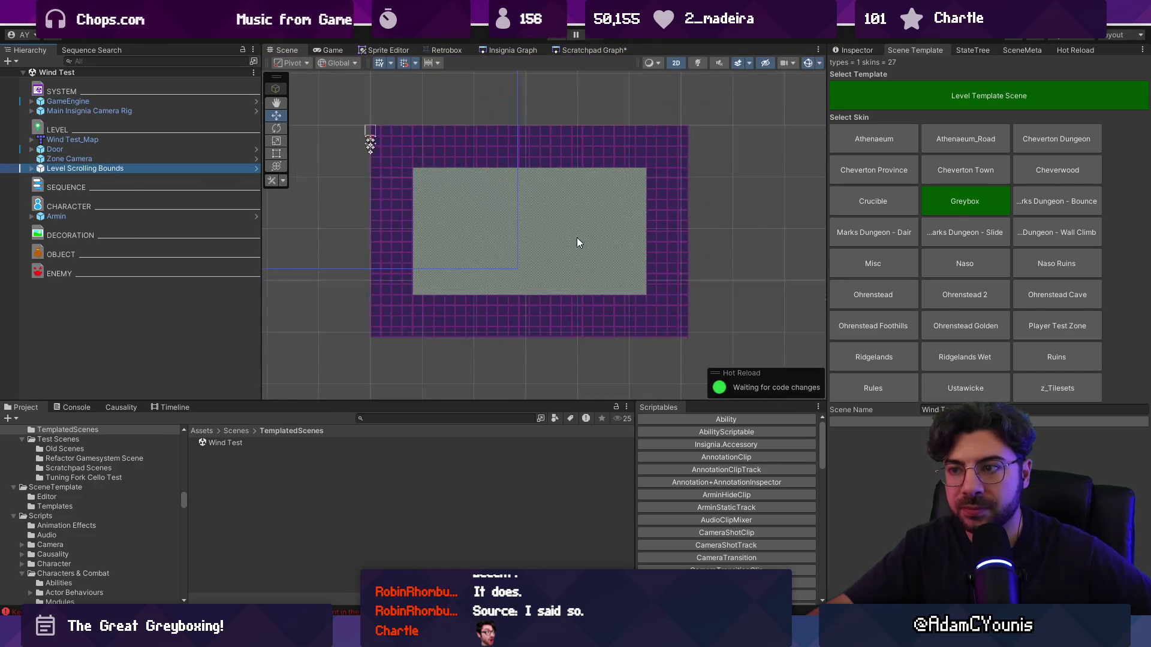
scroll(576, 237, down, 3)
drag(340, 139, 453, 192)
right_click(104, 141)
mouse_move(174, 270)
click(307, 274)
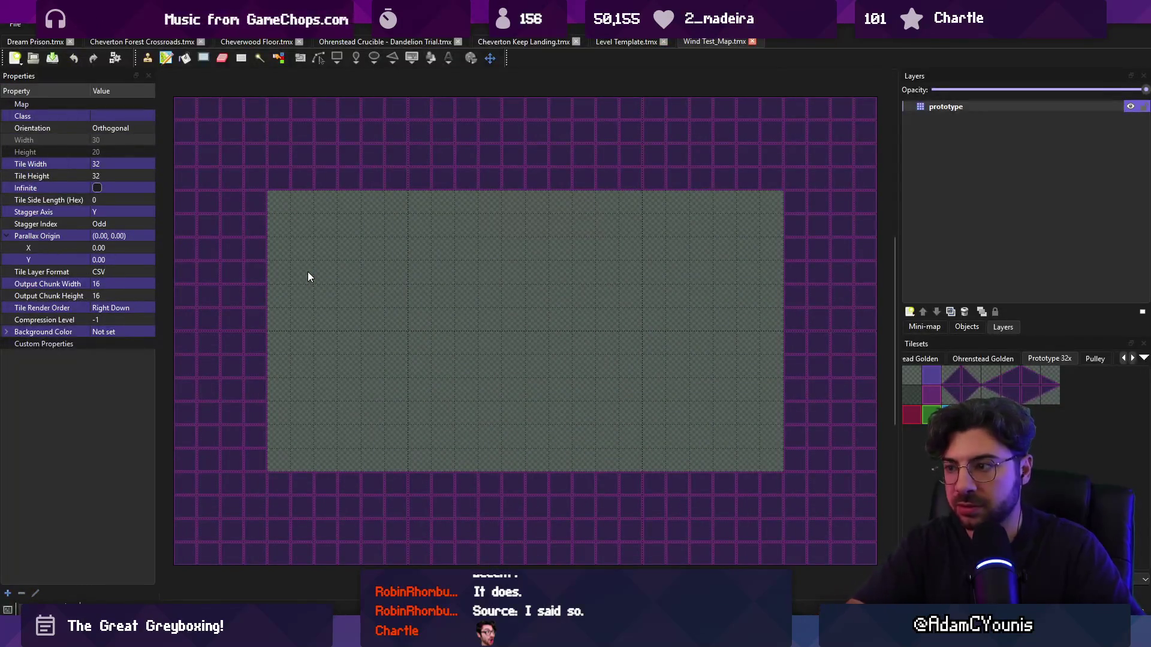
- Tick unity:ignore on the Wind Test map's prototype layer, save, and return to Unity
key(alt+Tab)
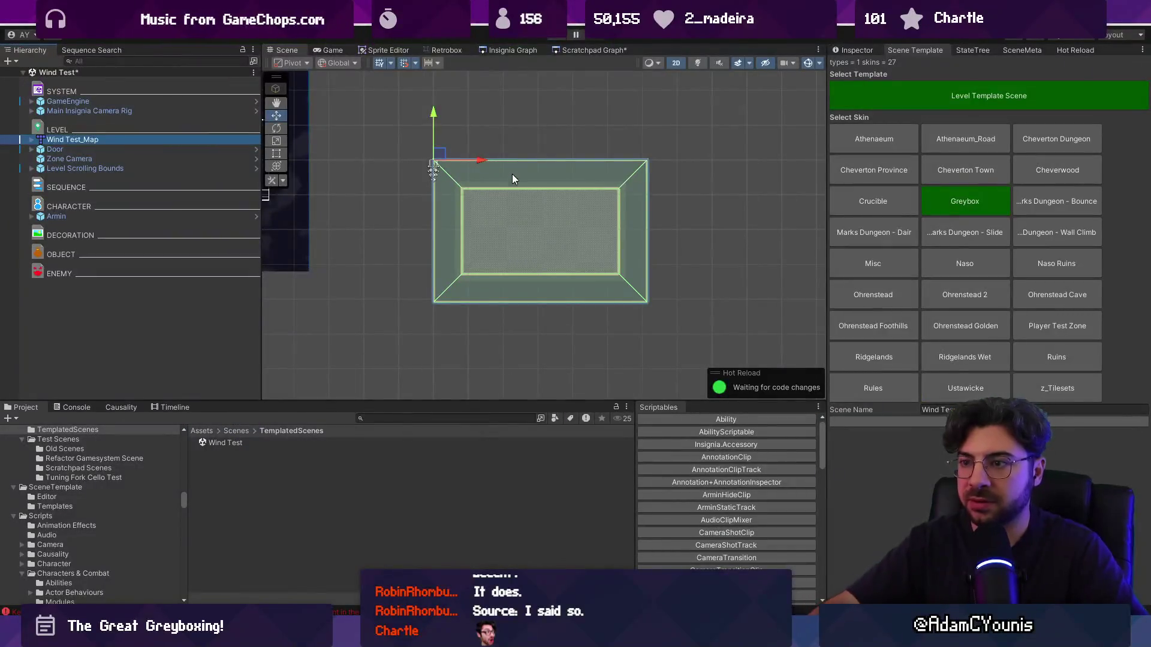
key(alt+Tab)
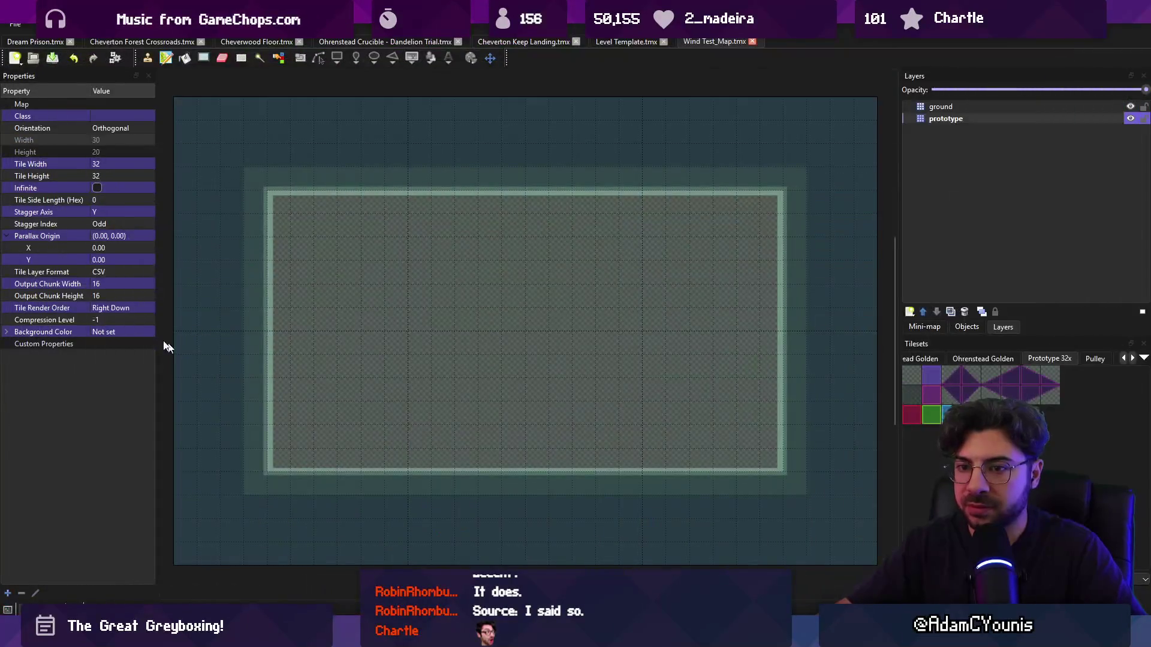
click(987, 117)
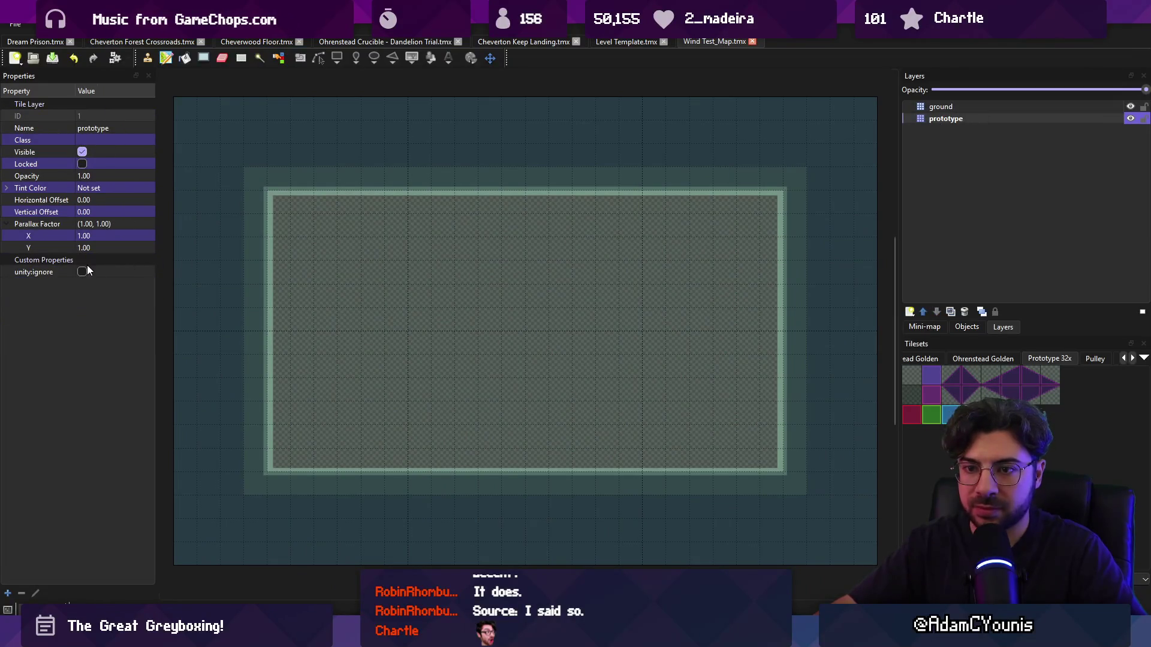
click(84, 270)
key(alt+Tab)
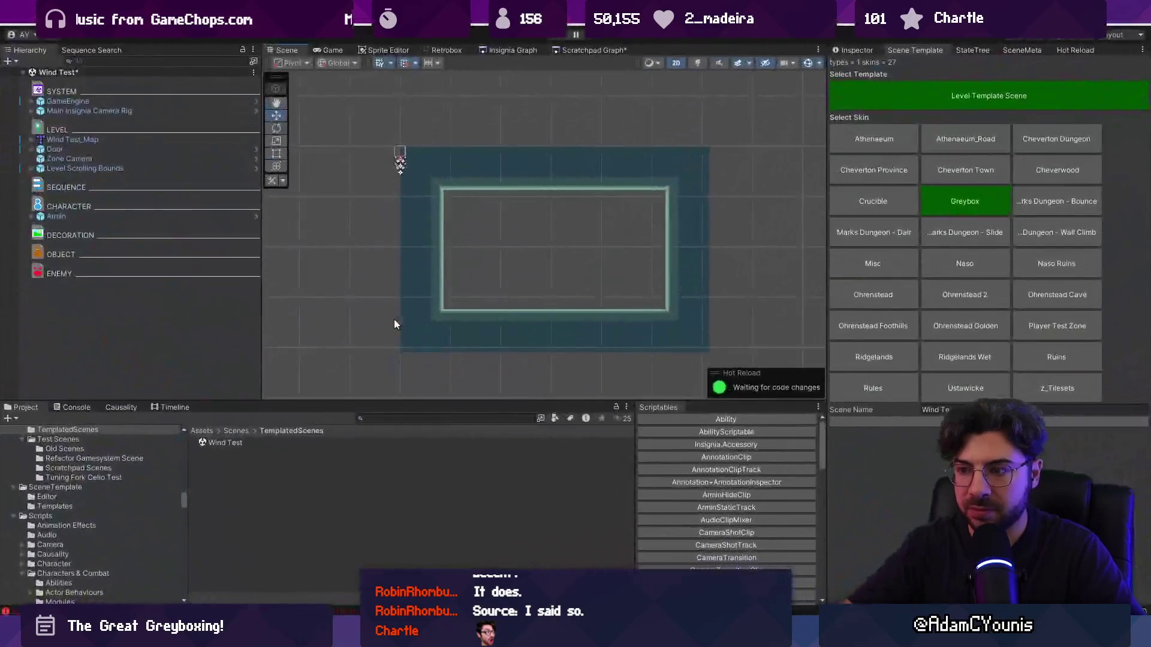
- Search the Project for 'template scene' and open the Level Template Scene
click(554, 50)
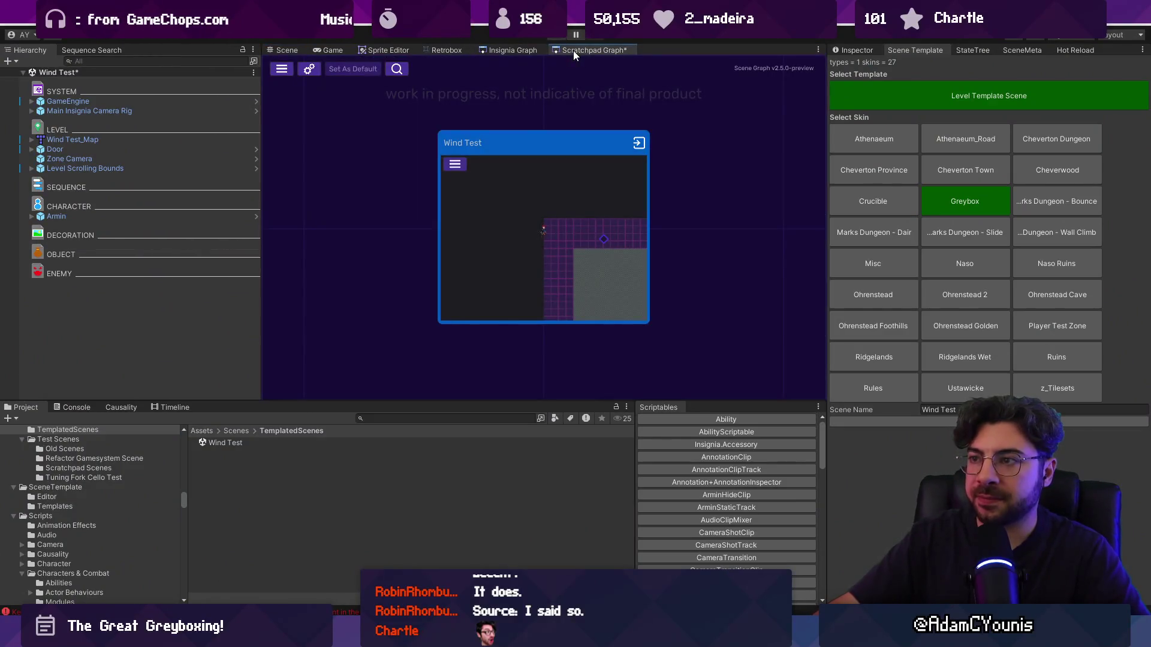
scroll(471, 234, down, 5)
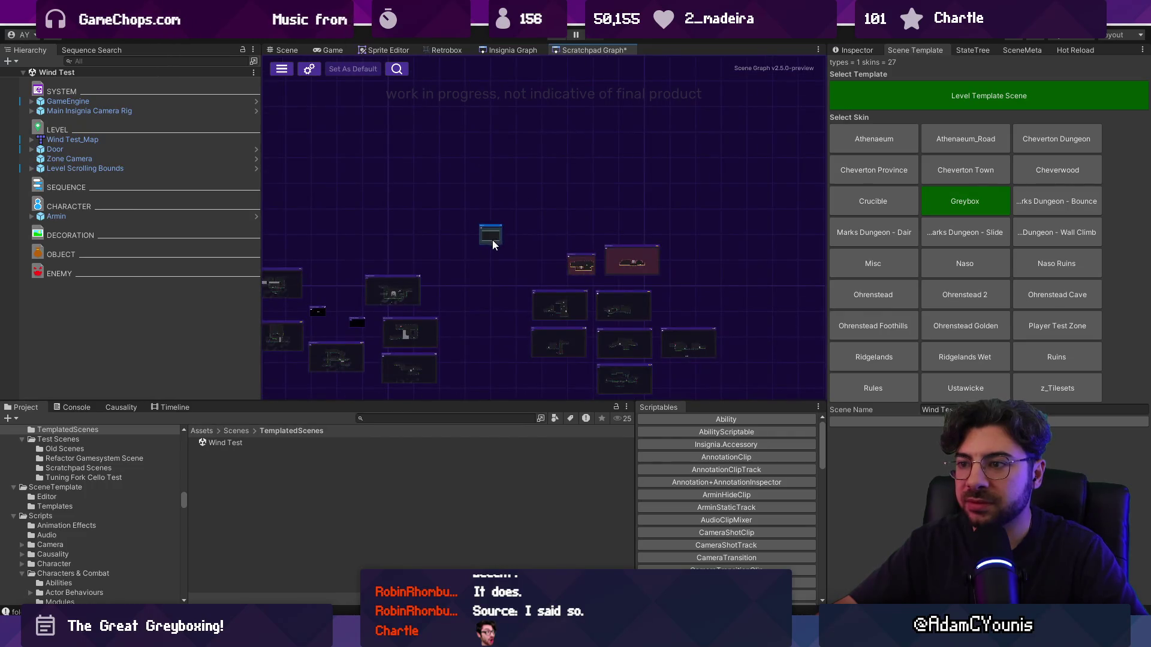
scroll(481, 323, up, 3)
scroll(483, 318, up, 1)
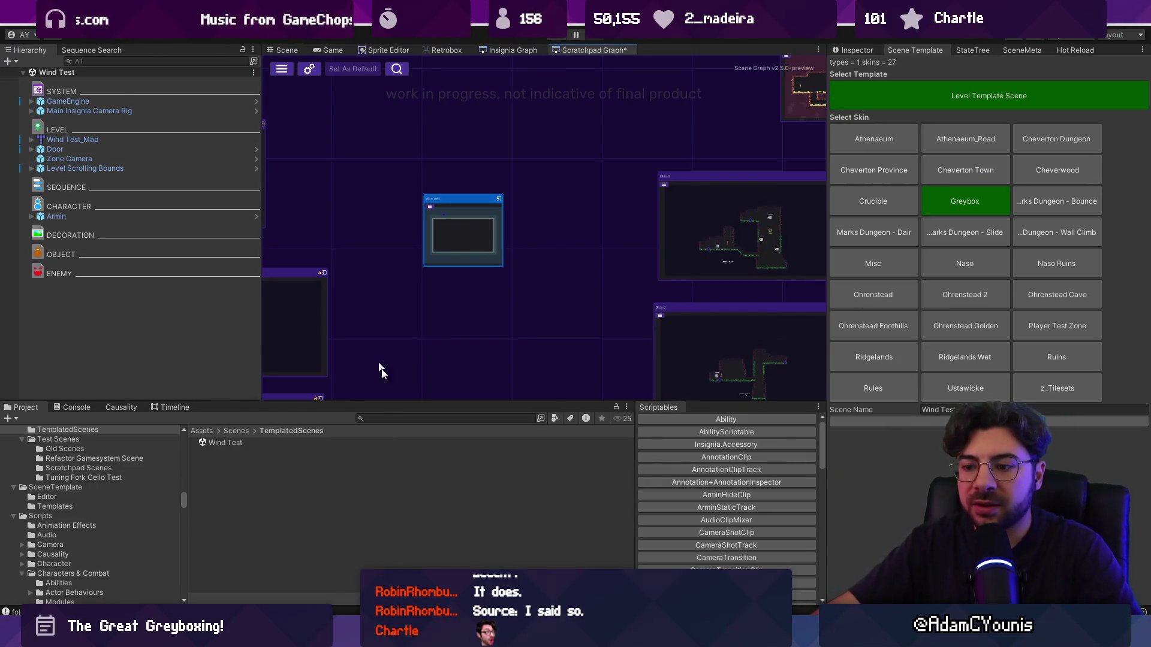
click(389, 418)
text(template)
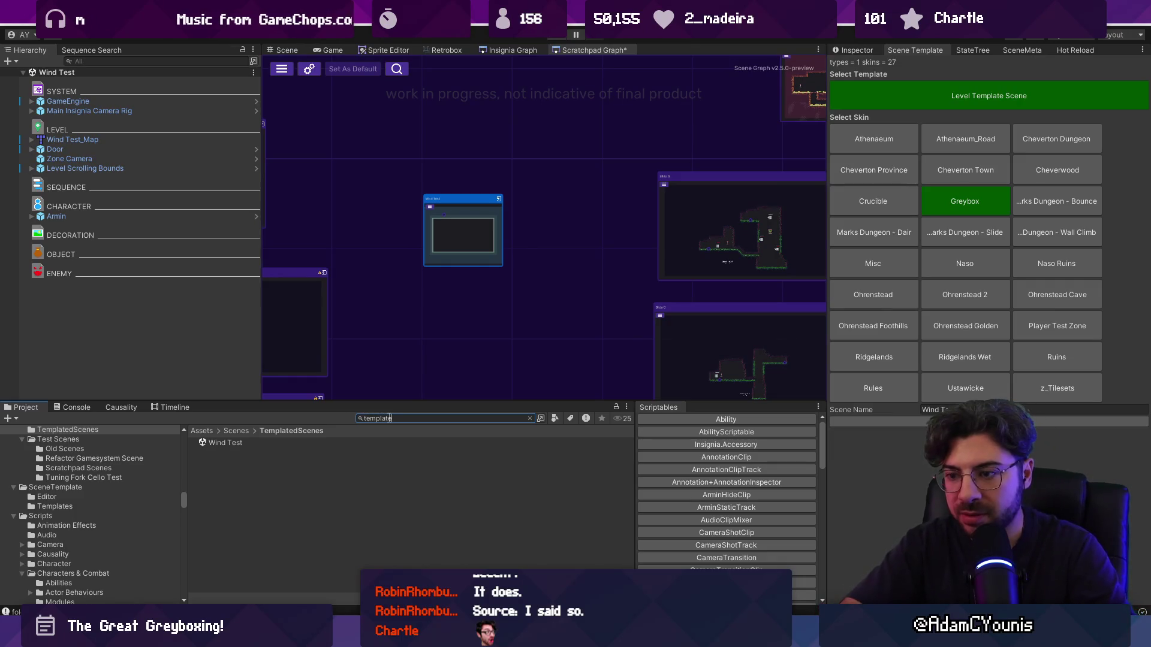
text( scene)
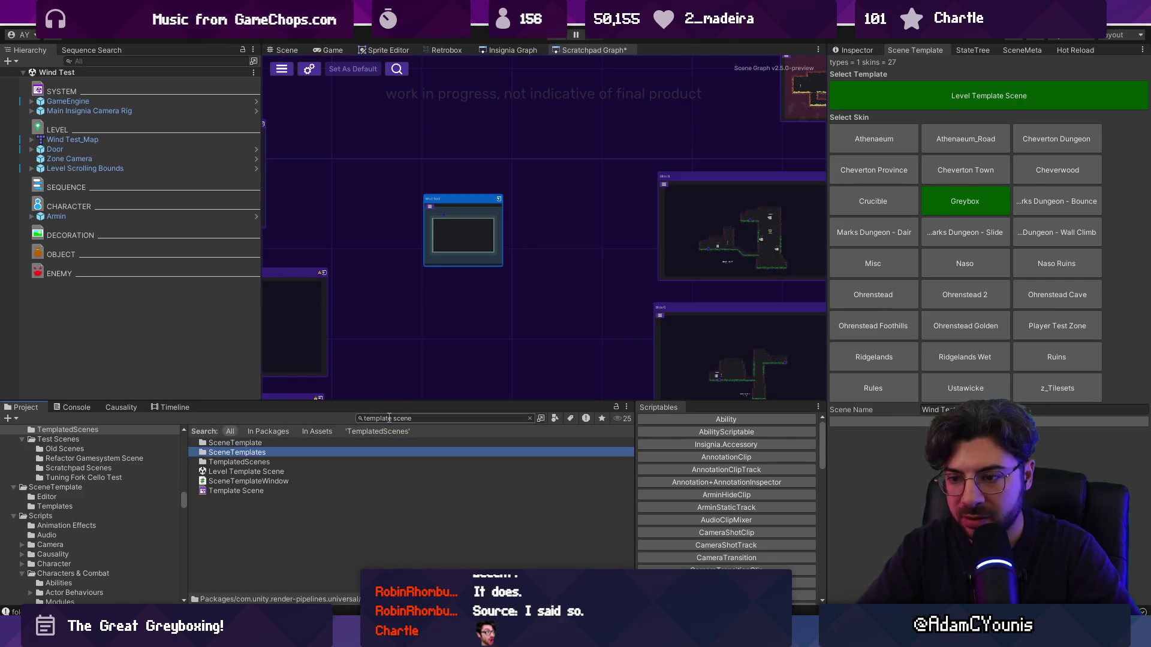
key(Down)
key(Return)
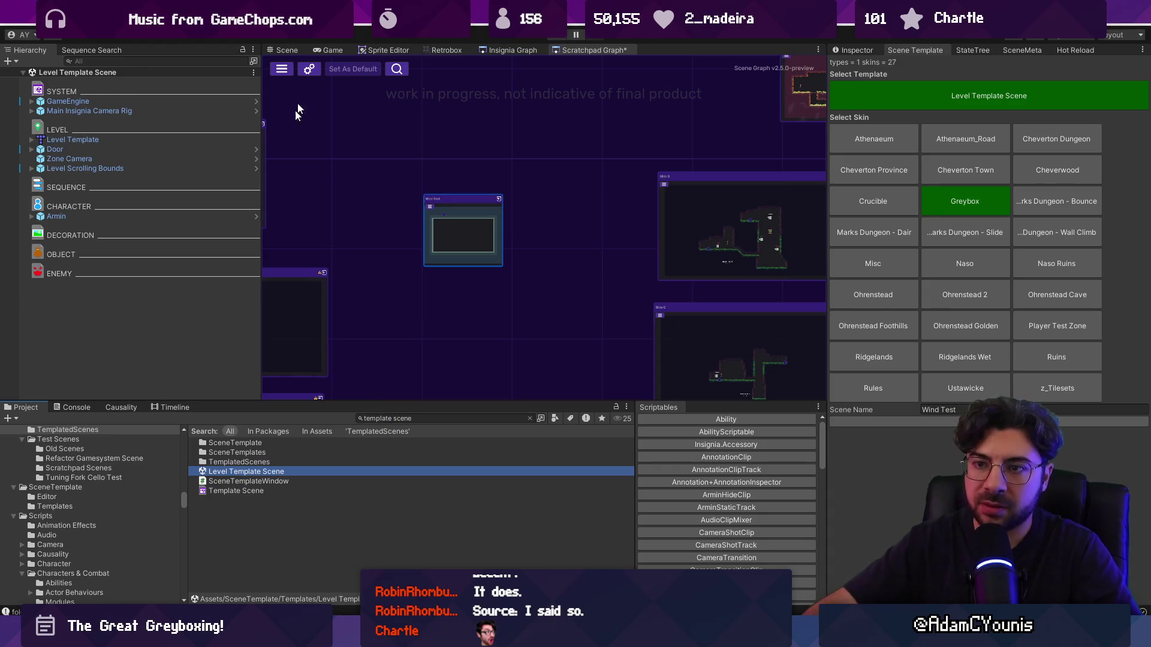
click(282, 50)
- Select the Level Template map and Level Scrolling Bounds, and drag the bounds to the right
click(104, 141)
click(109, 169)
mouse_move(294, 157)
mouse_down()
mouse_move(411, 159)
mouse_move(416, 209)
mouse_move(271, 91)
mouse_move(271, 49)
mouse_move(275, 60)
mouse_up()
ctrl+click(107, 139)
scroll(372, 153, up, 2)
scroll(462, 250, up, 5)
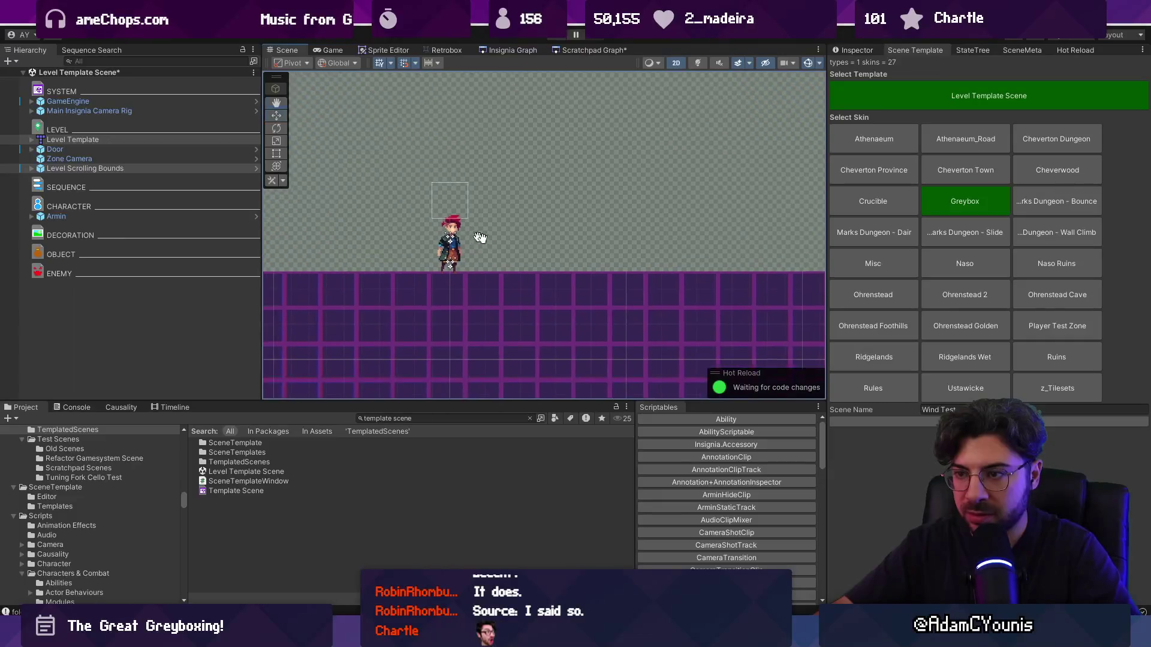
scroll(551, 203, down, 5)
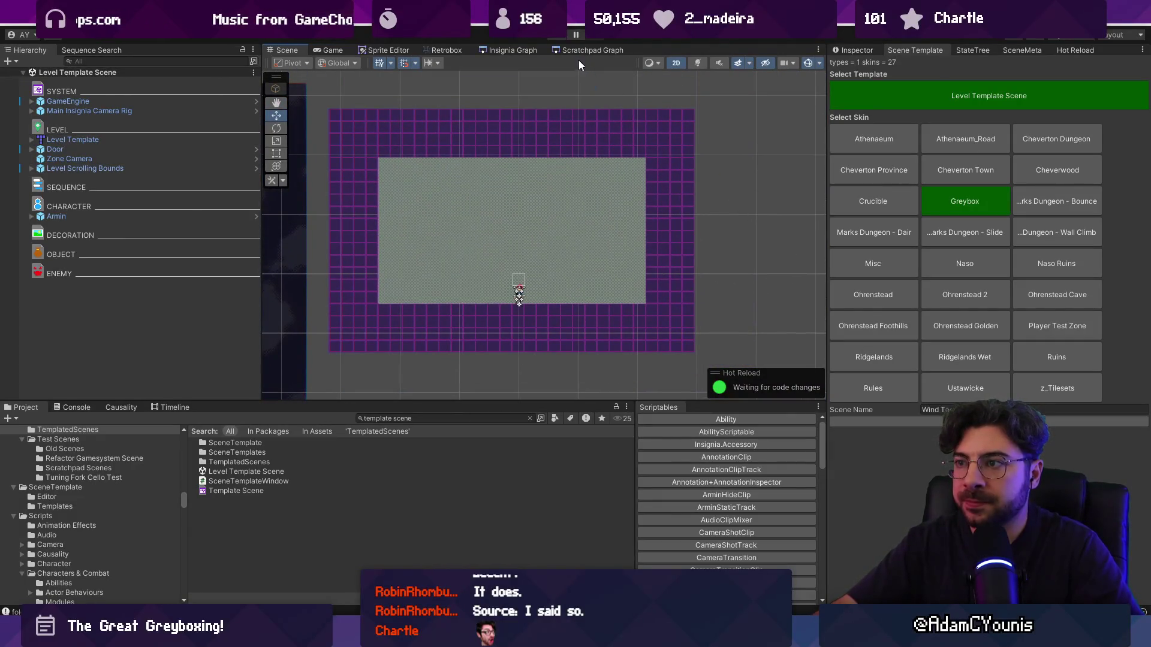
- Set the Level Scrolling Bounds' X position to 0, then undo that change
click(216, 170)
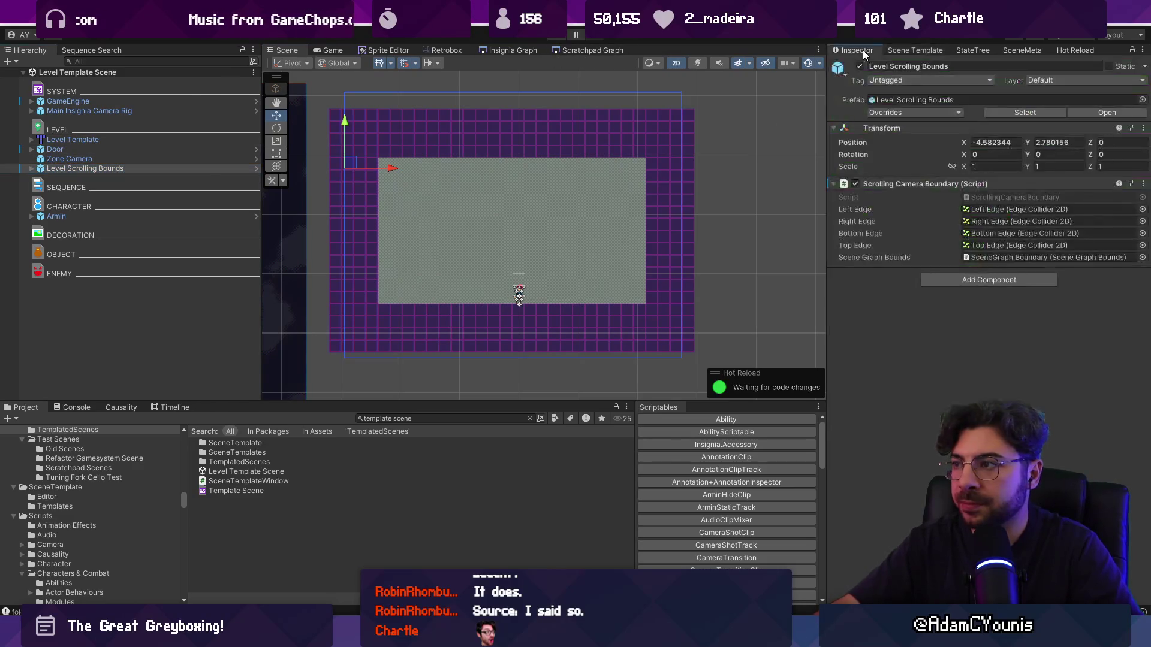
click(992, 142)
text(0)
key(Tab)
text(0)
scroll(551, 204, down, 3)
scroll(579, 202, down, 2)
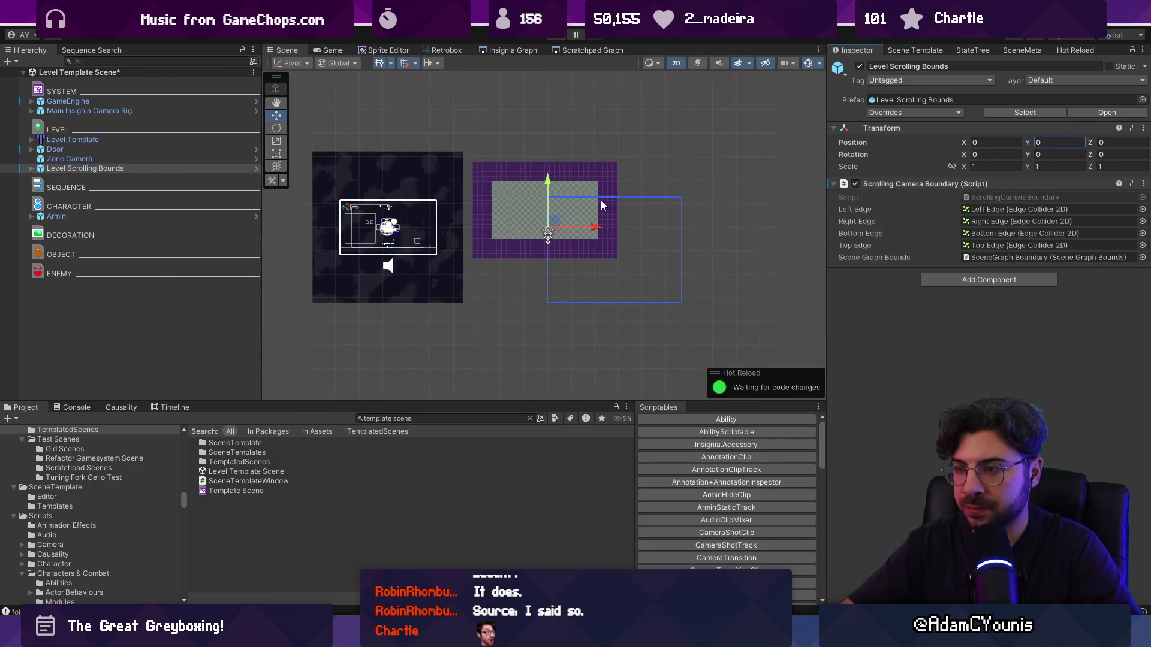
key(ctrl+z)
key(ctrl+z)
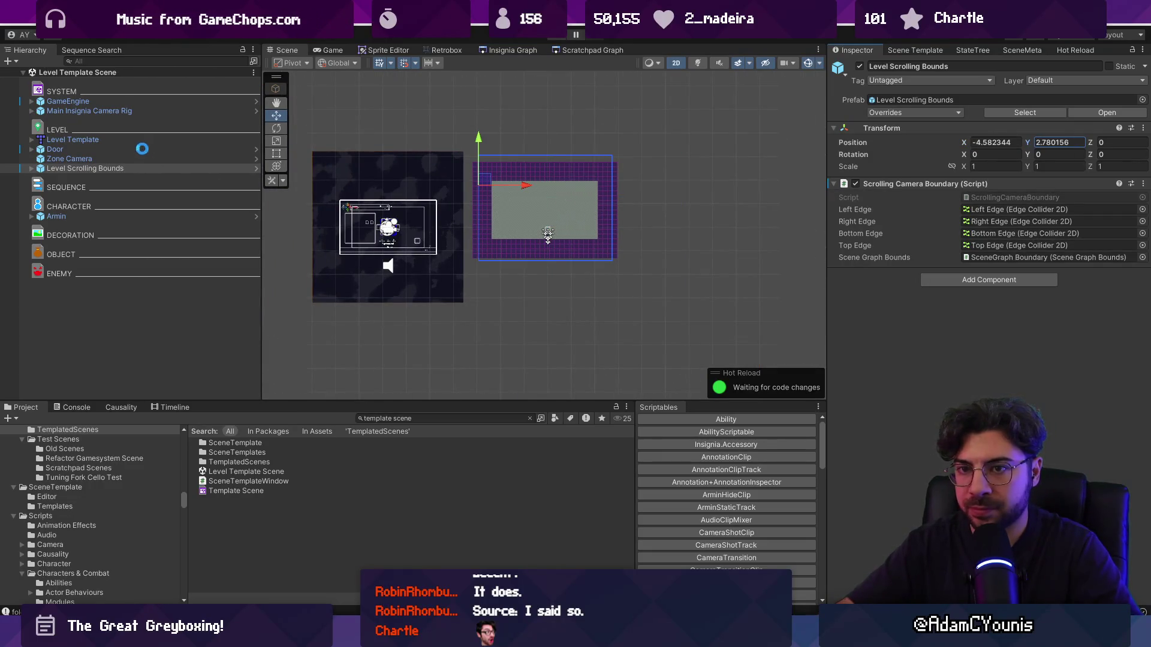
- Inspect the Door and the Armin character's position, then frame the Level Template map
click(134, 152)
click(117, 207)
click(118, 215)
click(1050, 145)
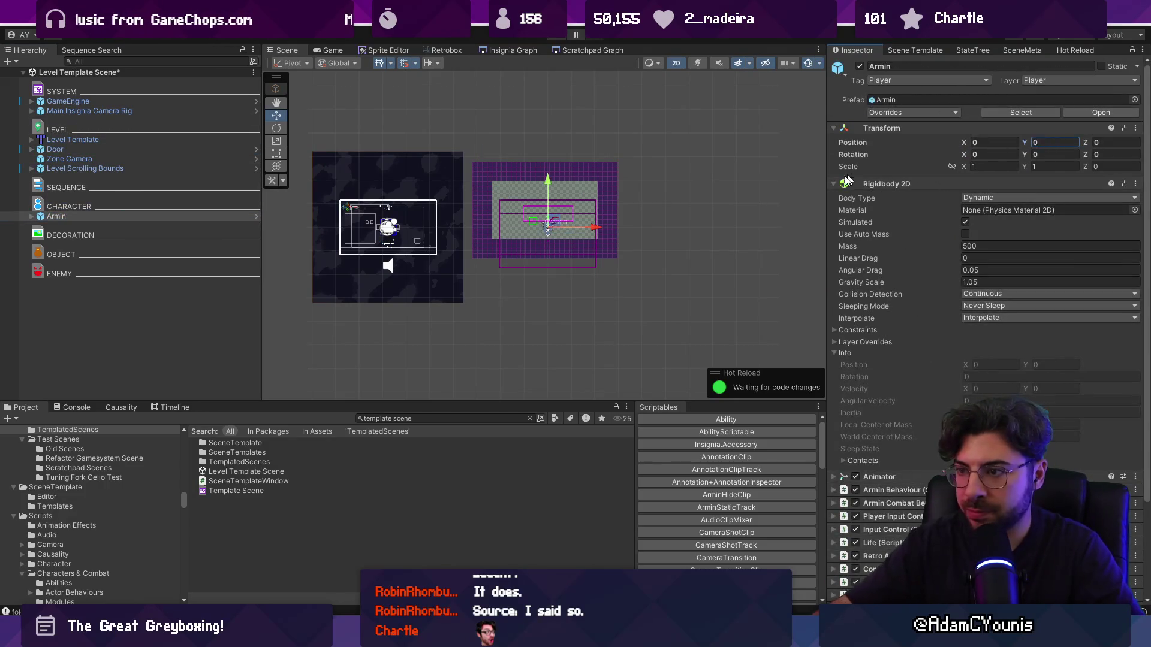
click(672, 216)
key(f)
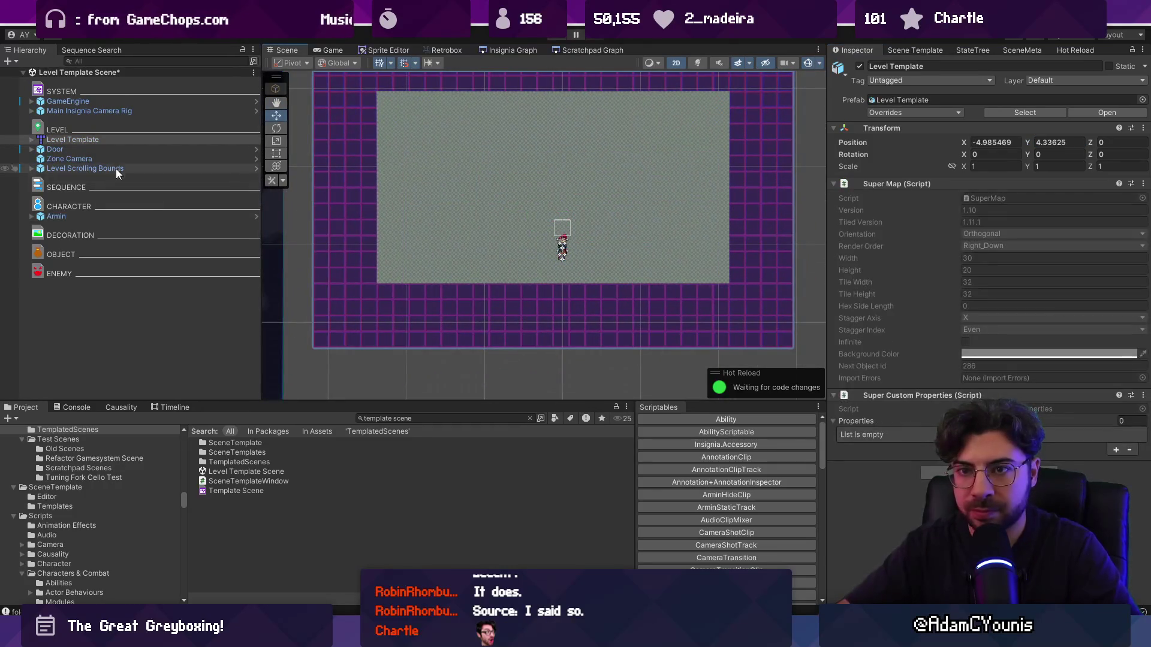
- Zero X and Y of the map, Zone Camera and scrolling bounds, then move them up-left together
ctrl+click(101, 158)
ctrl+click(103, 166)
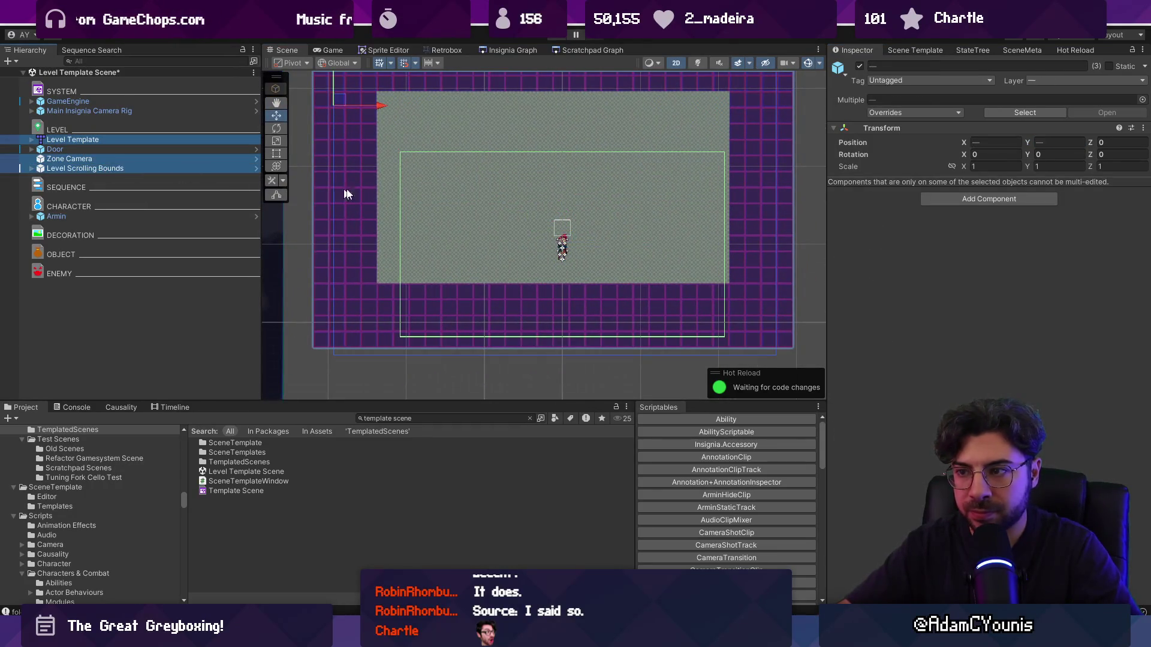
click(988, 142)
text(0)
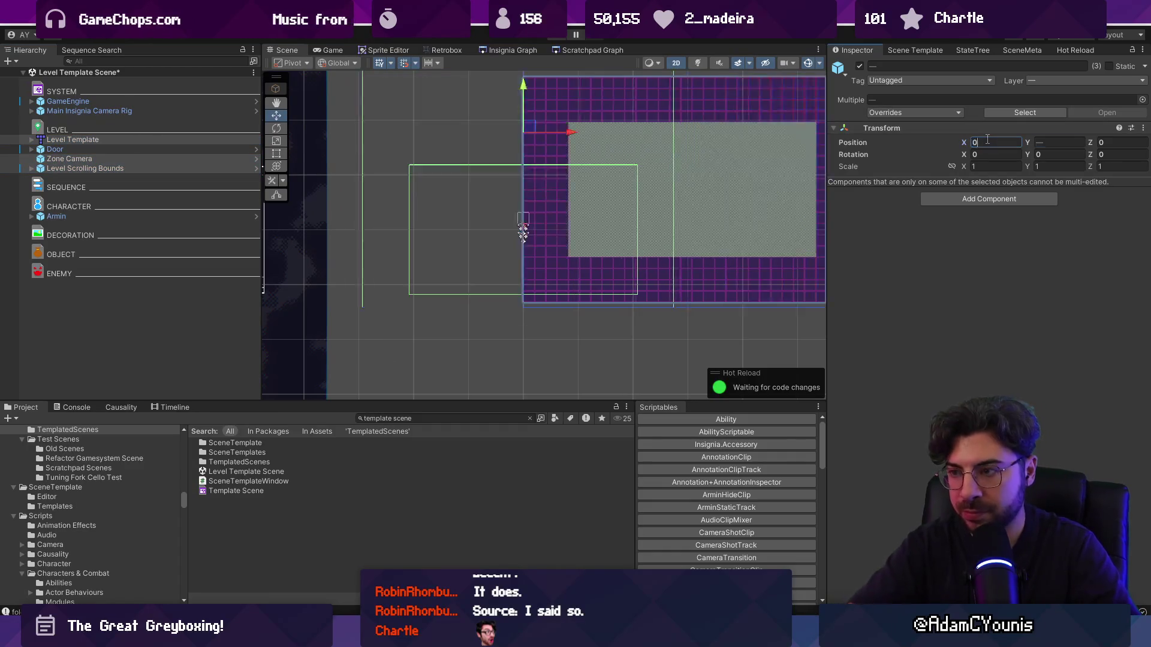
key(Tab)
text(0)
mouse_move(542, 220)
mouse_down()
mouse_move(461, 174)
mouse_move(430, 113)
mouse_move(545, 191)
mouse_move(547, 206)
mouse_move(581, 213)
mouse_up()
- Set the Zone Camera's X position to 0 and search the project for 'wind test'
click(254, 159)
double_click(990, 143)
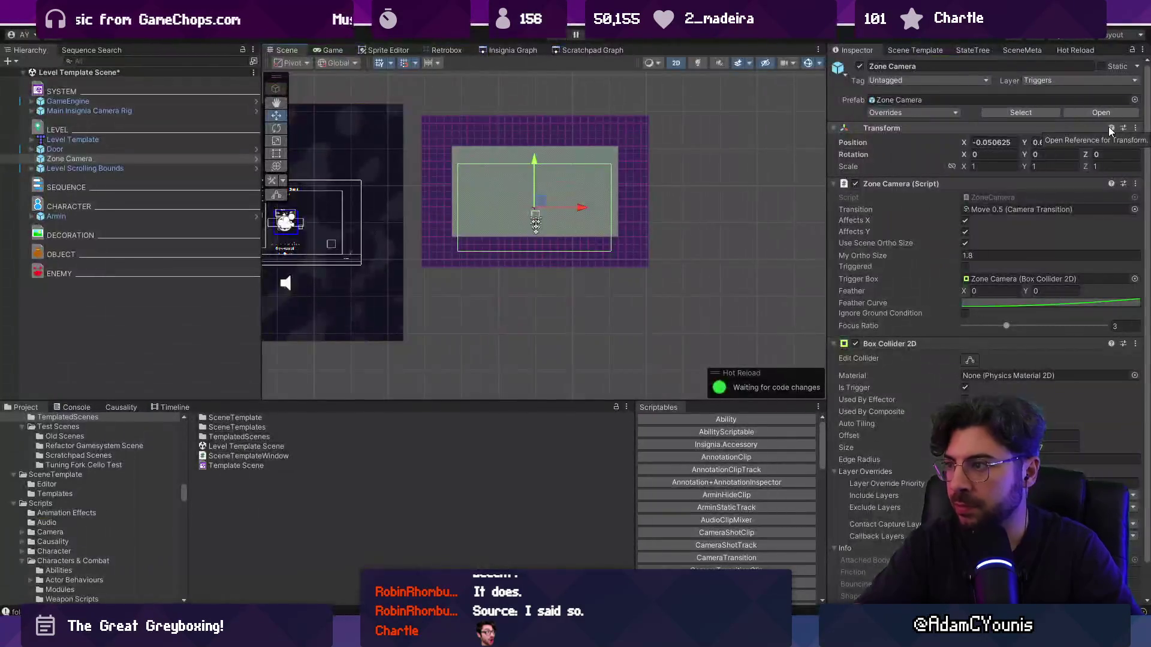
text(0)
key(Tab)
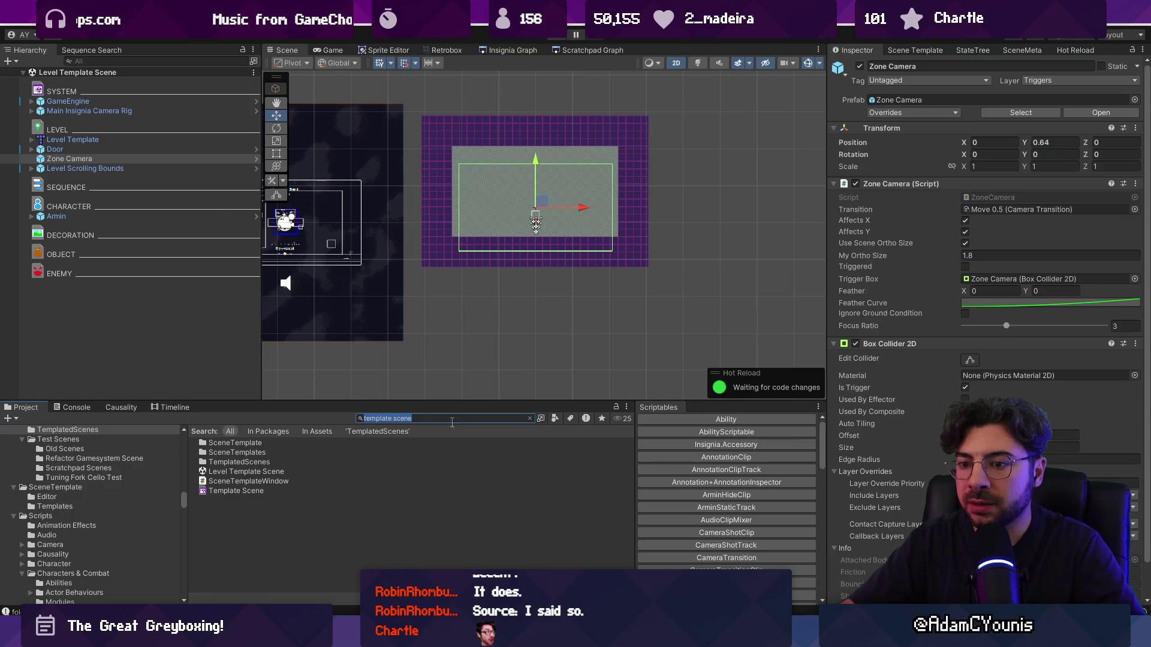
text(wind test)
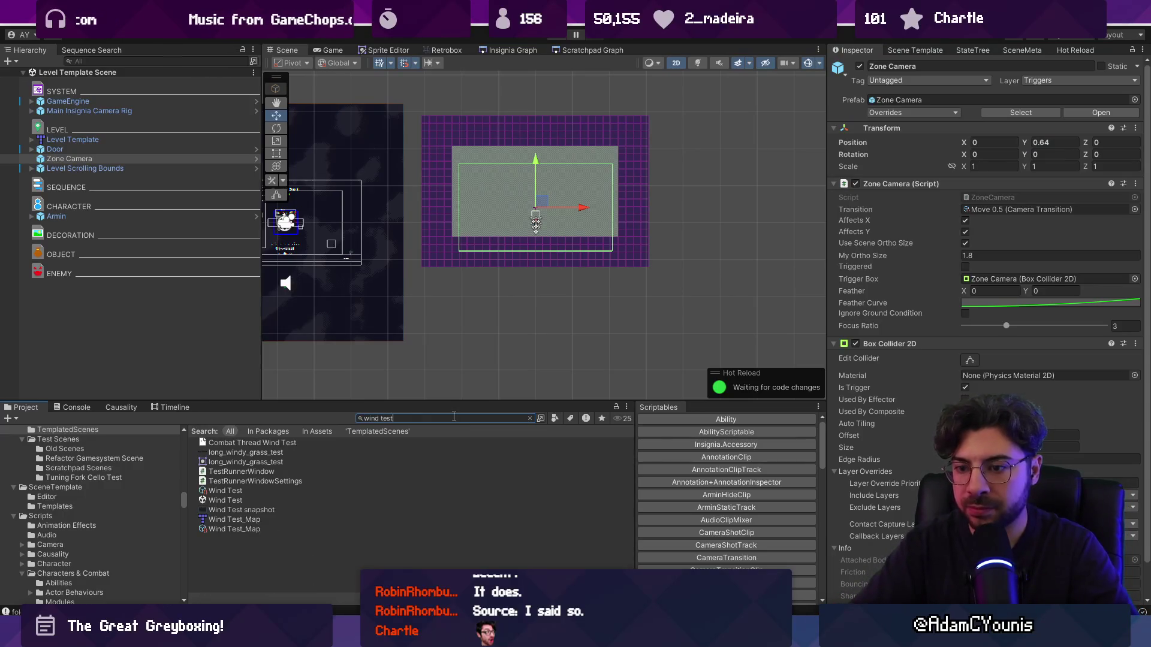
- Open the Wind Test scene, move Wind Test_Map up-left to about (-4.95, 3.96), and show the Insignia graph
double_click(238, 501)
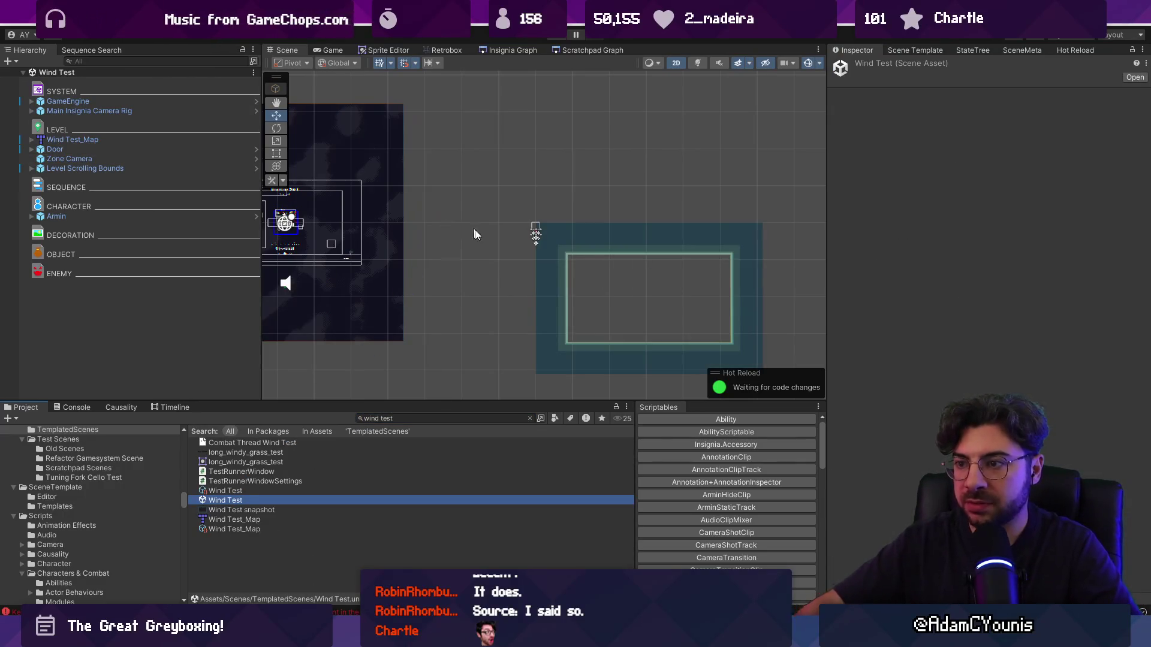
click(625, 253)
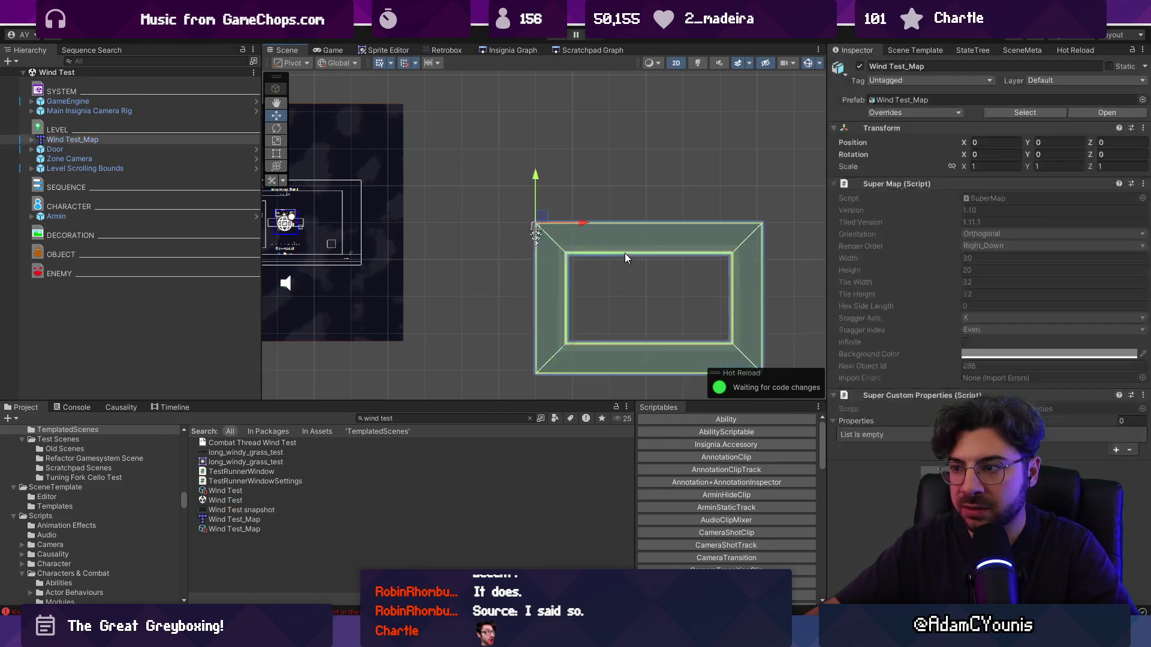
mouse_move(543, 227)
mouse_down()
mouse_move(448, 159)
mouse_move(410, 108)
mouse_up()
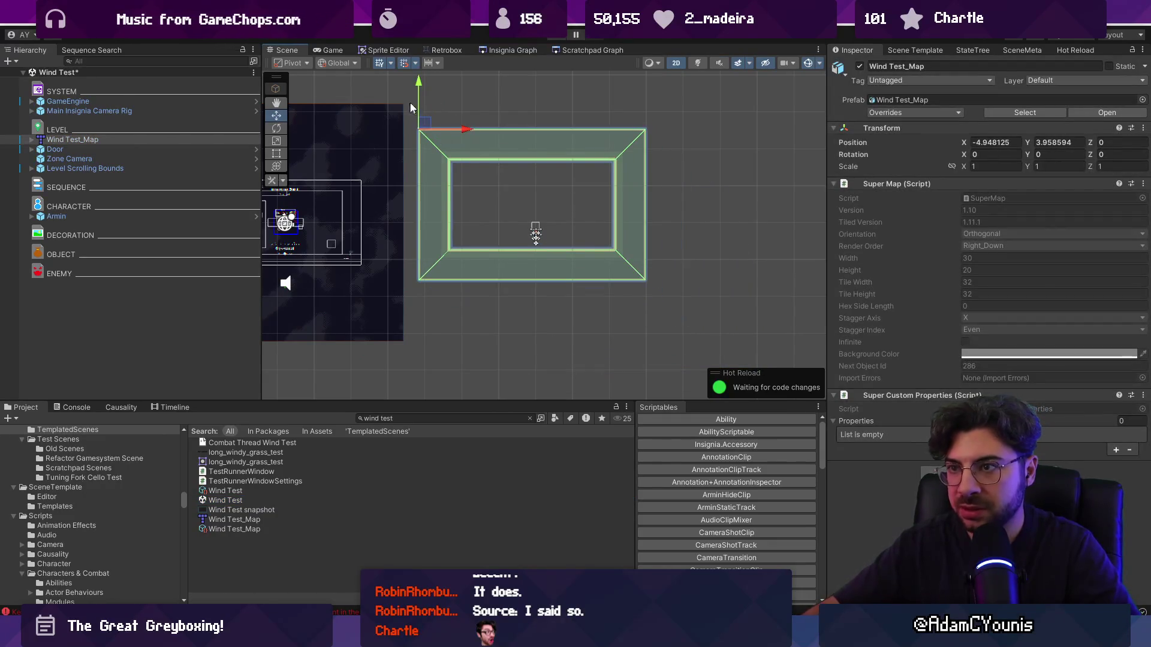
click(580, 52)
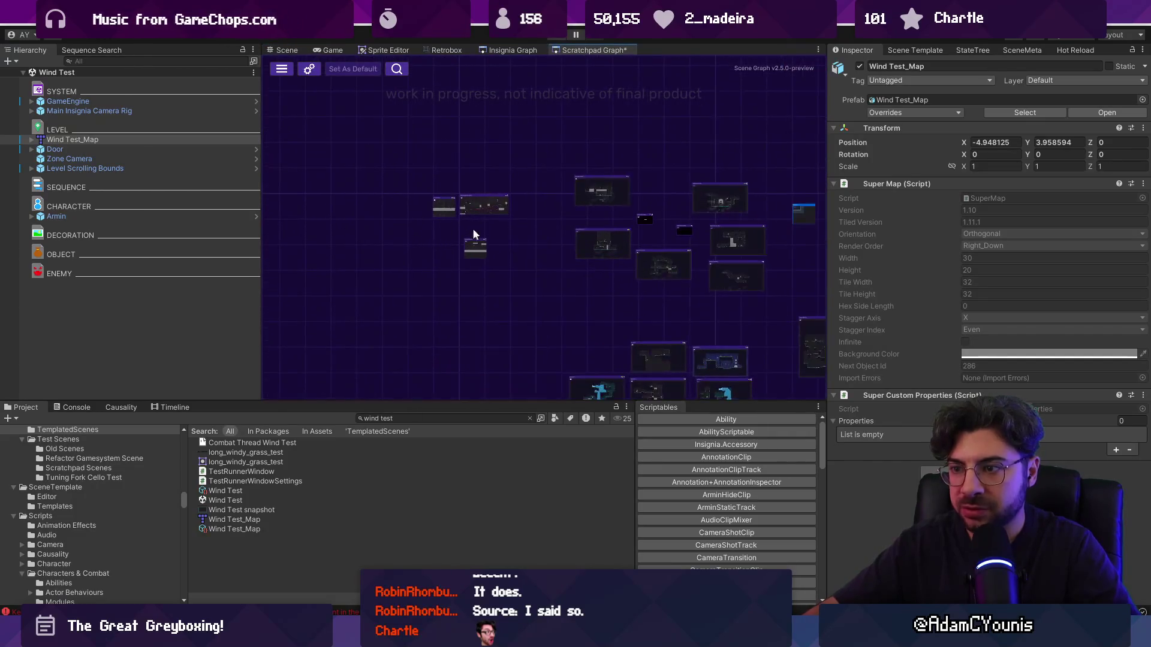
click(512, 51)
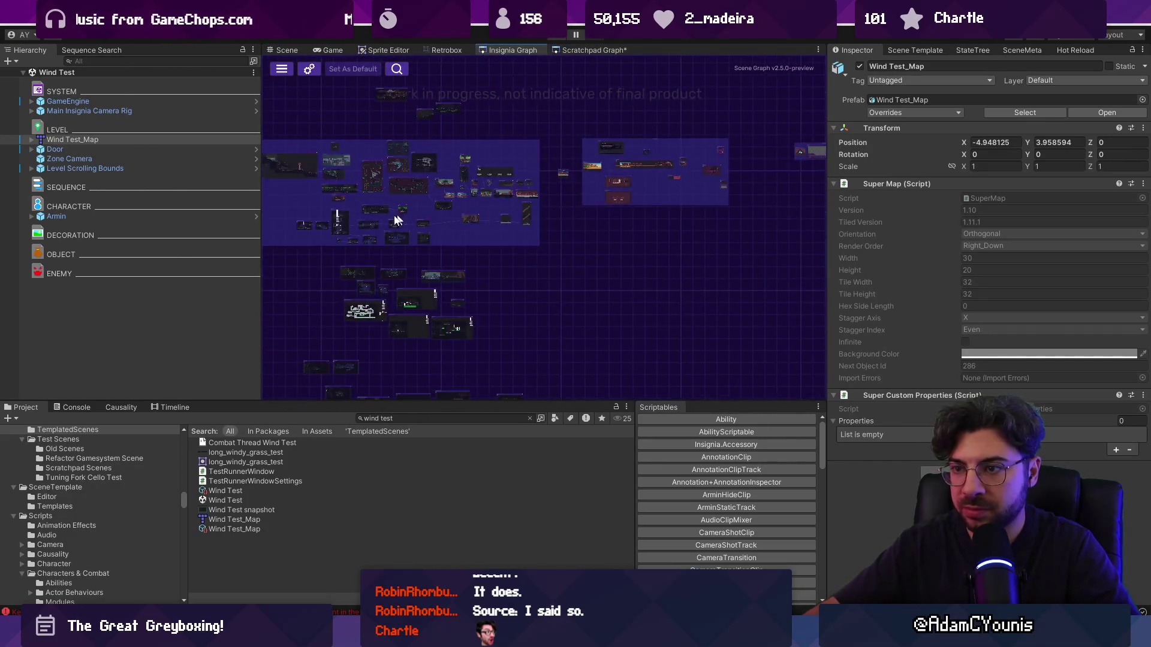
- Open Wind Test from the scratchpad graph and shift its pillars and wind fields right
double_click(410, 191)
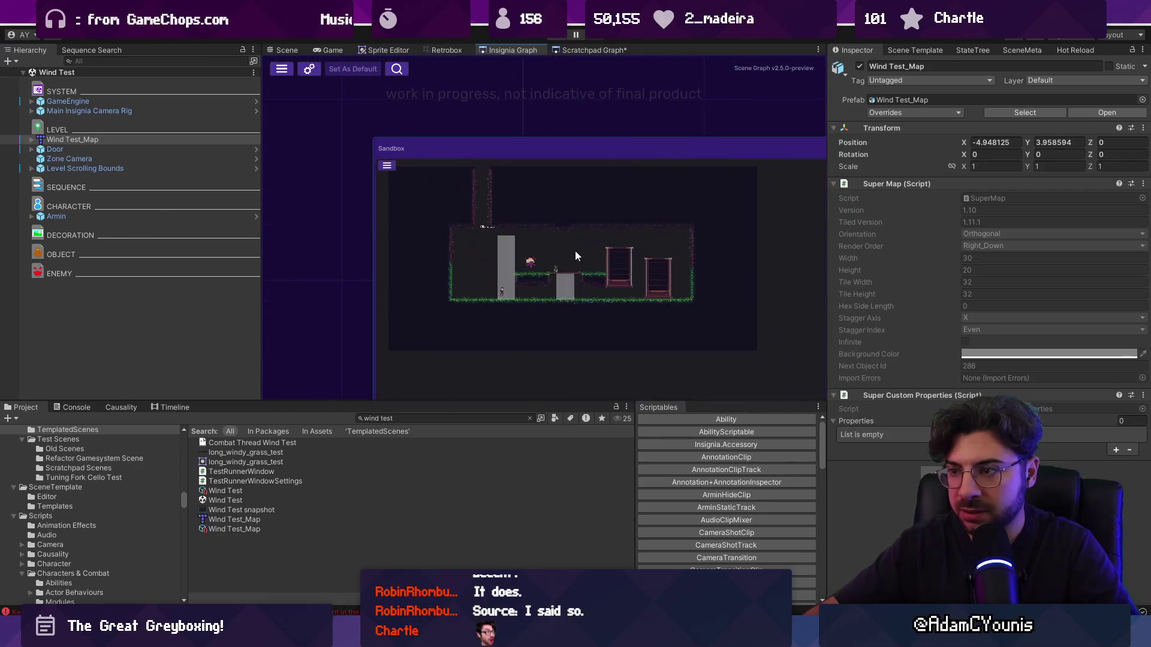
click(456, 198)
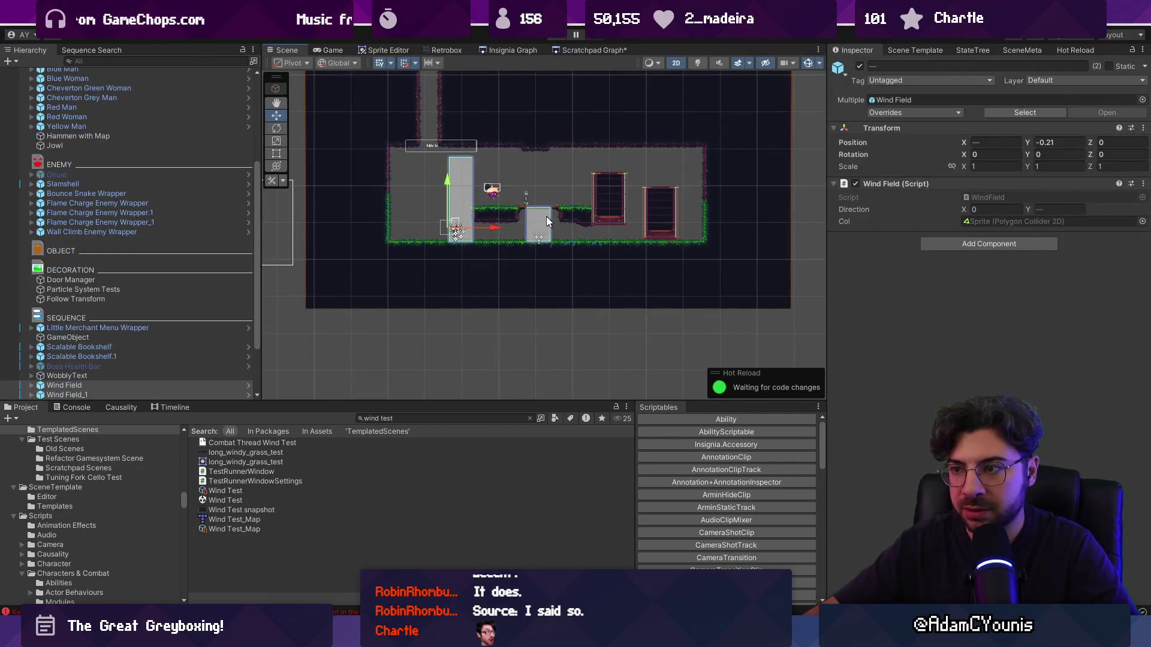
shift+click(548, 217)
shift+click(498, 185)
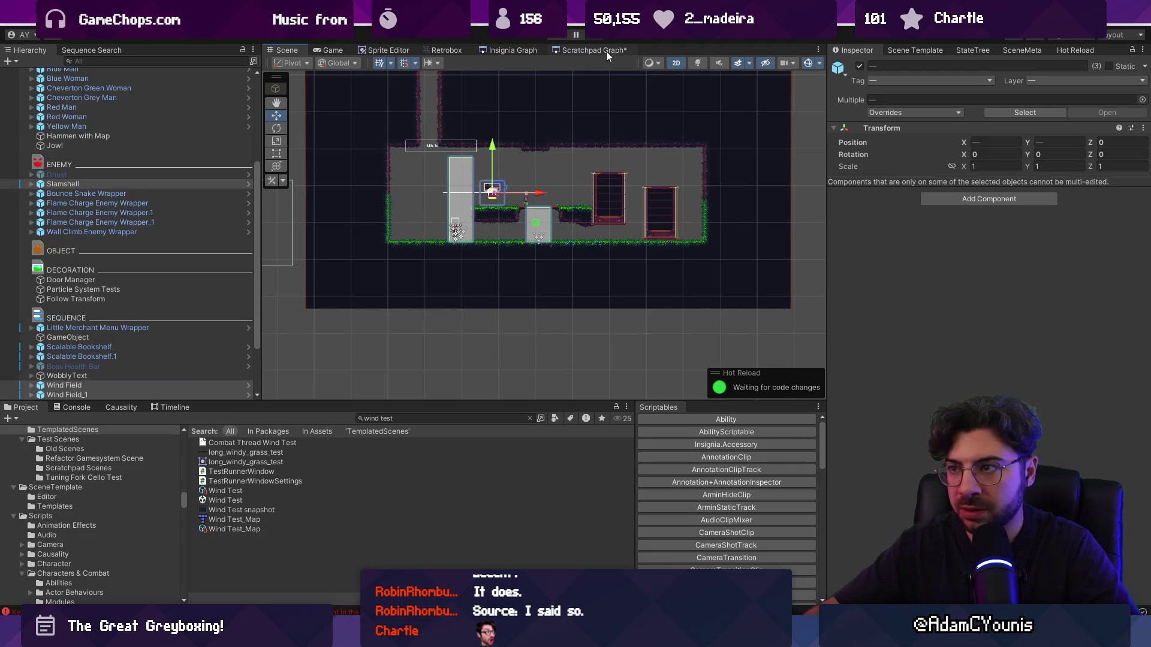
click(570, 50)
scroll(634, 236, up, 5)
click(619, 230)
double_click(617, 225)
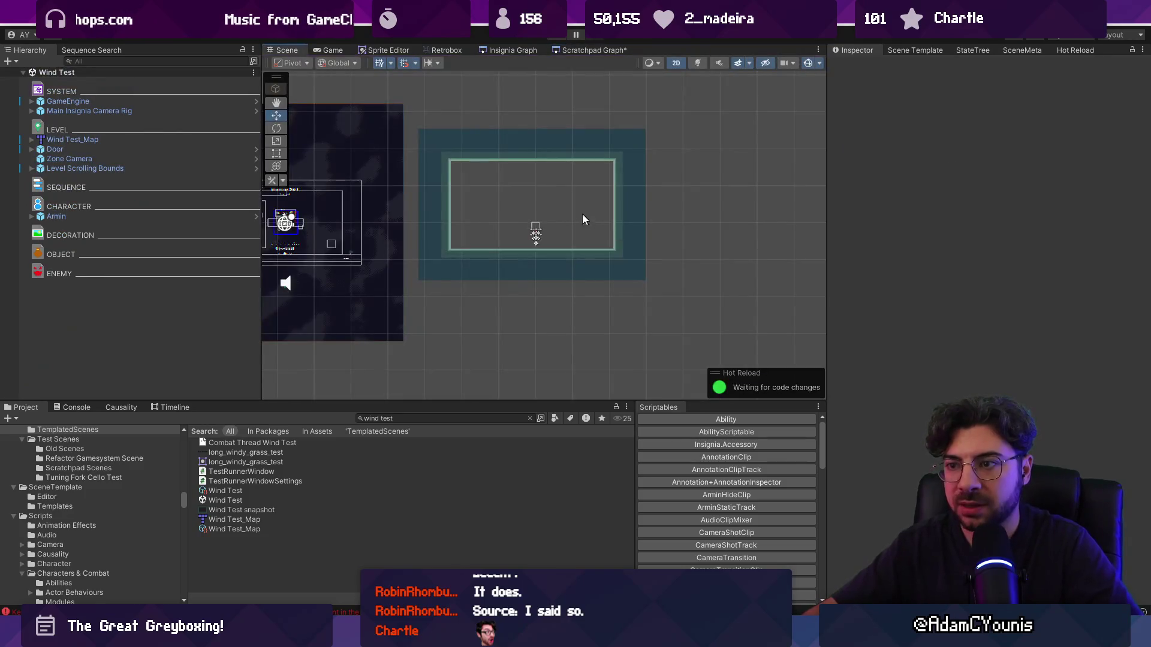
scroll(513, 193, up, 2)
scroll(514, 193, up, 1)
drag(420, 266, 476, 267)
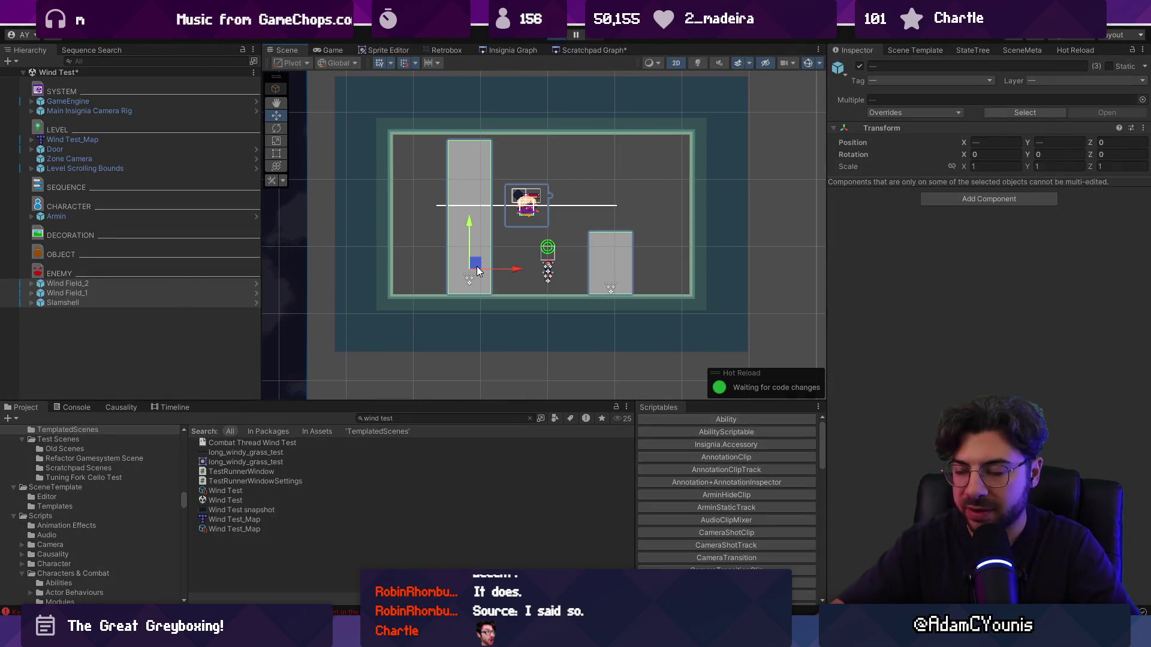
- Play-test by attacking the enemy, jumping onto the left pillar and plunging down from it
key(ctrl+p)
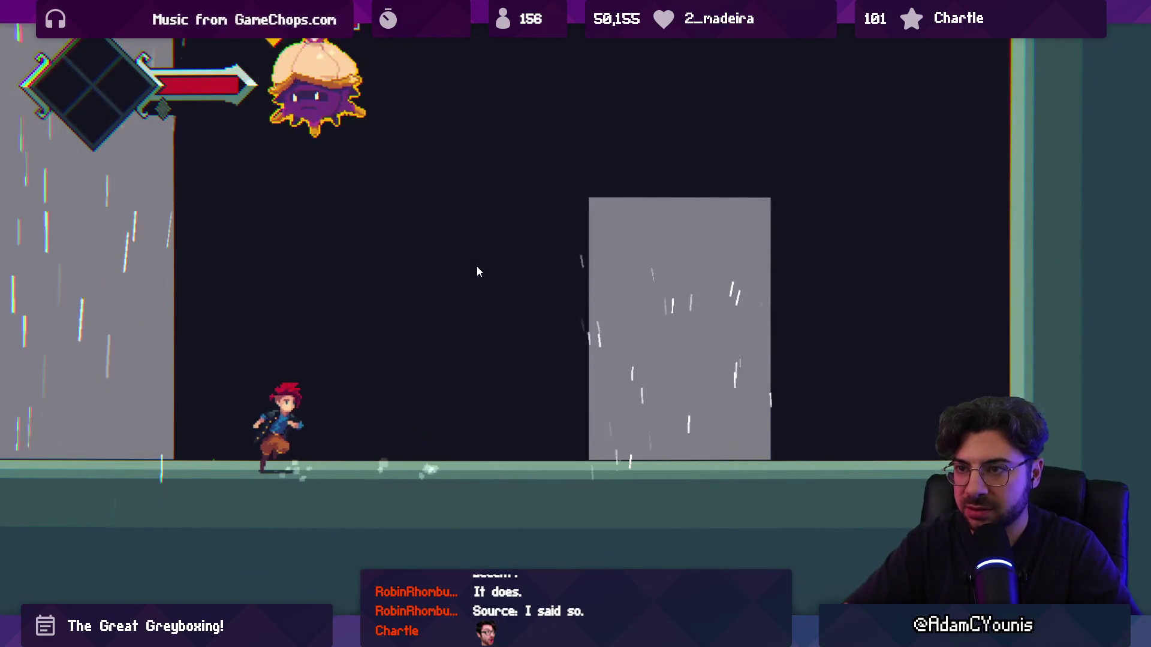
key(x)
key(Right)
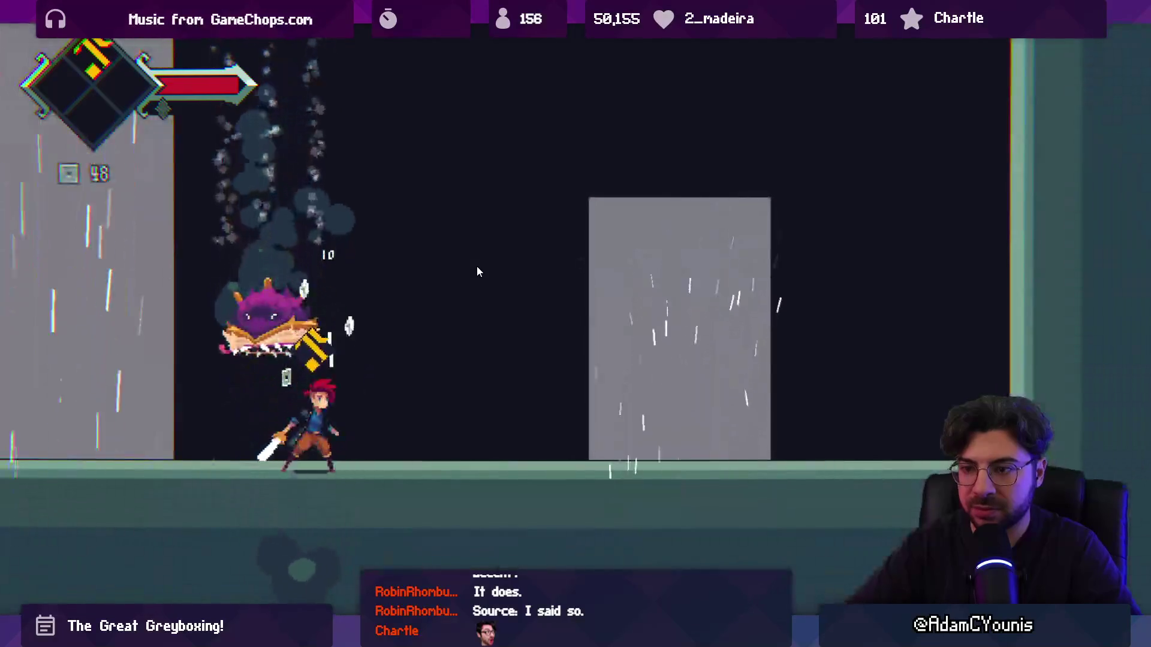
key(Left)
key(z)
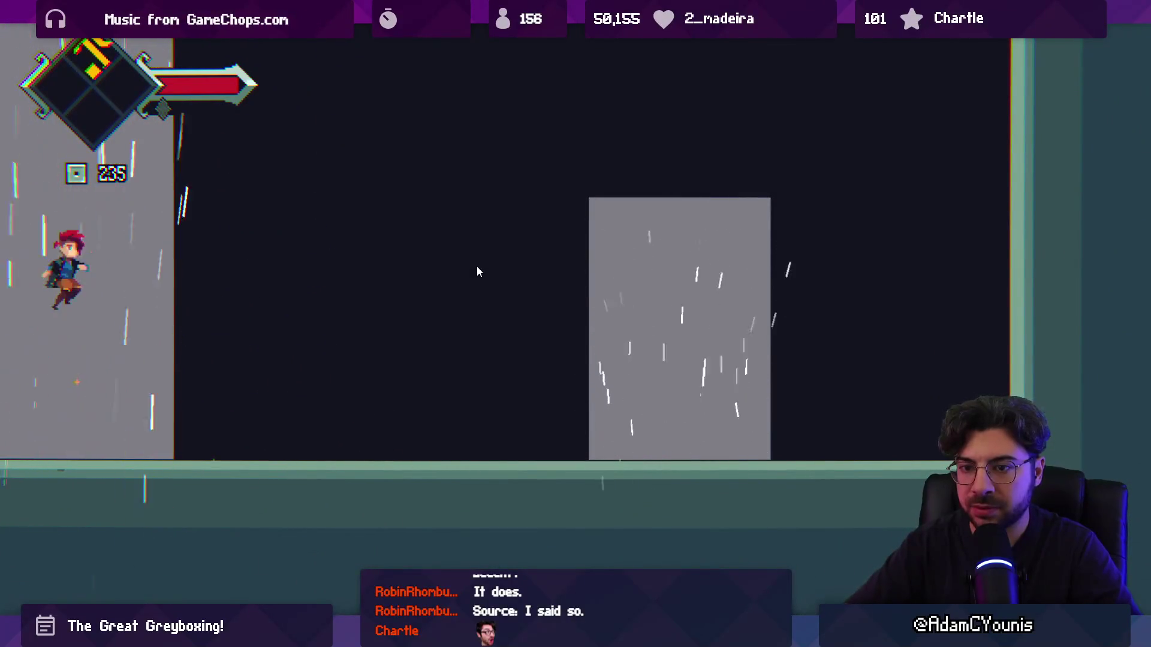
key(Right)
key(x)
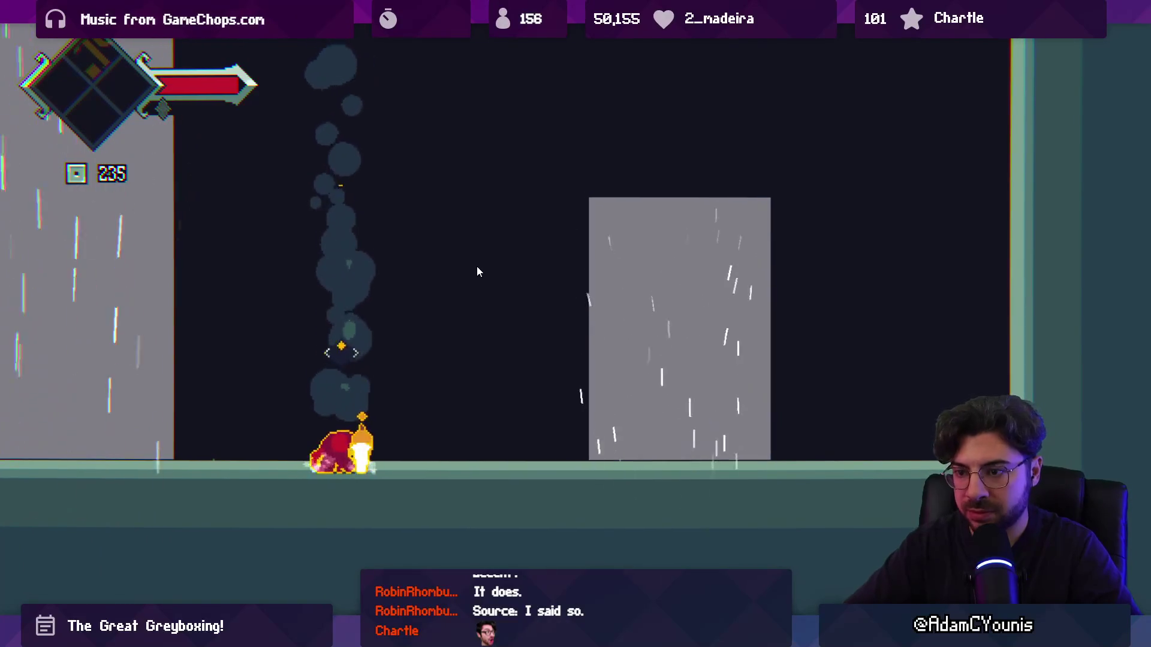
key(z)
key(shift+space)
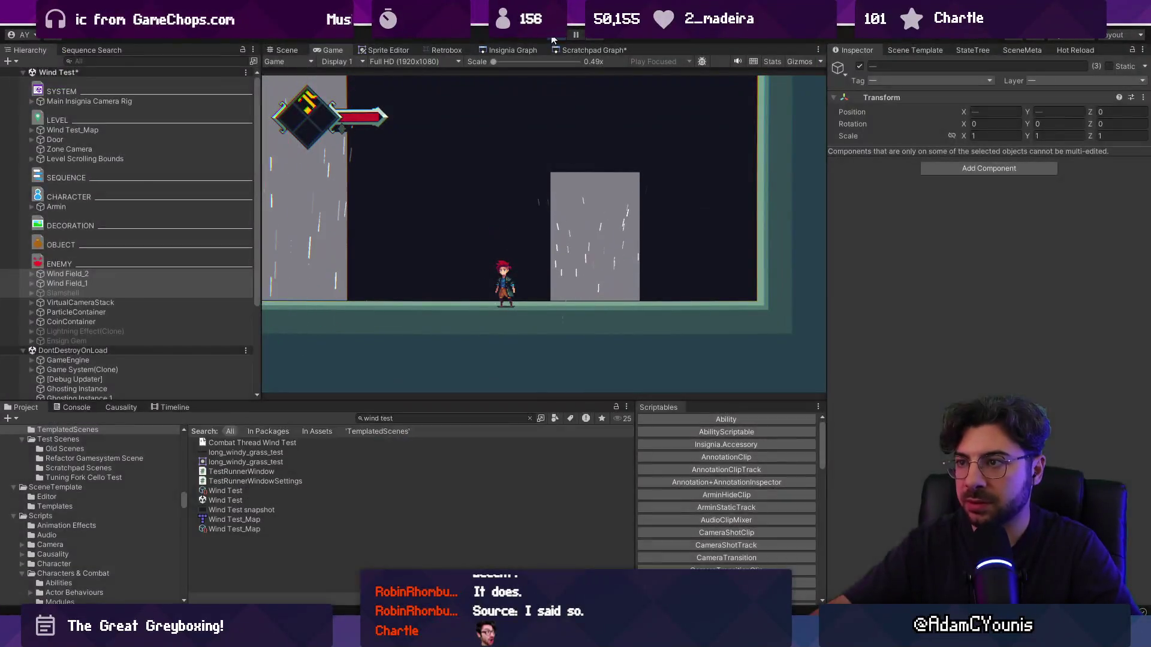
- Stop play mode, move the Level Scrolling Bounds up-left, and delete the Zone Camera
click(552, 37)
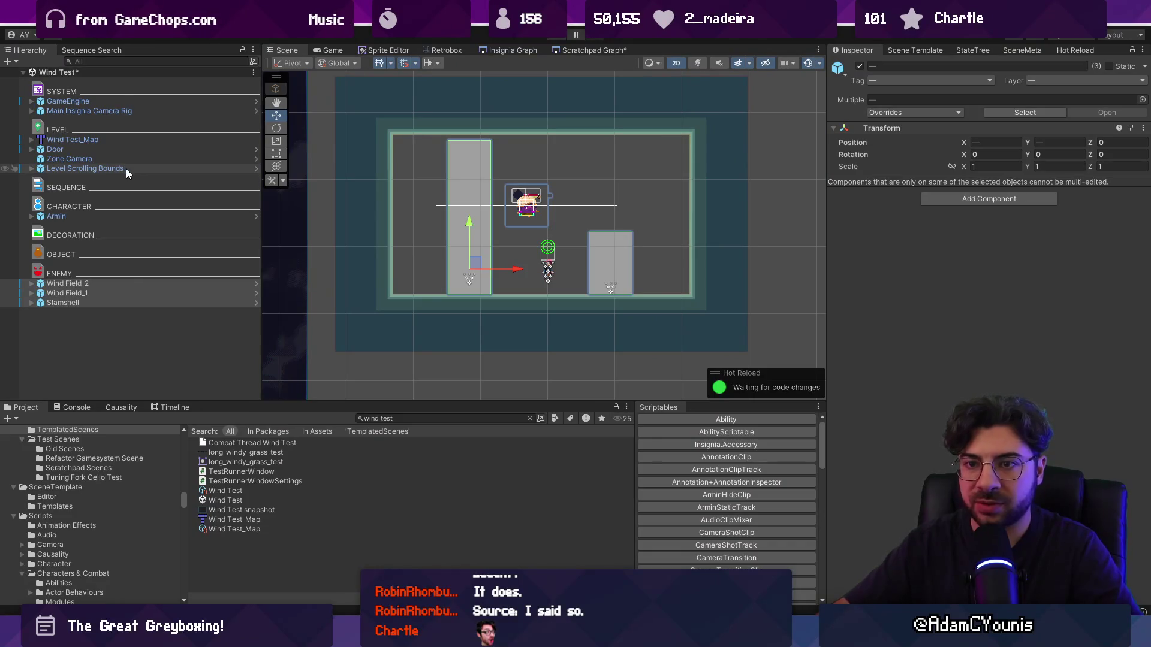
click(128, 168)
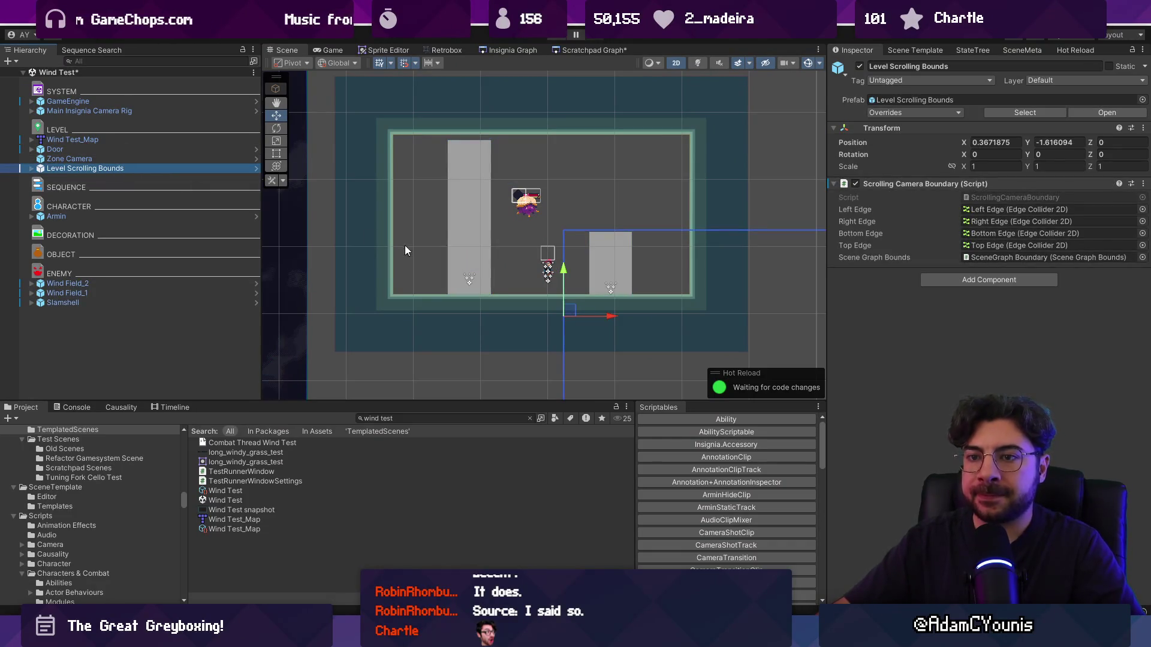
scroll(405, 250, down, 3)
drag(491, 282, 385, 198)
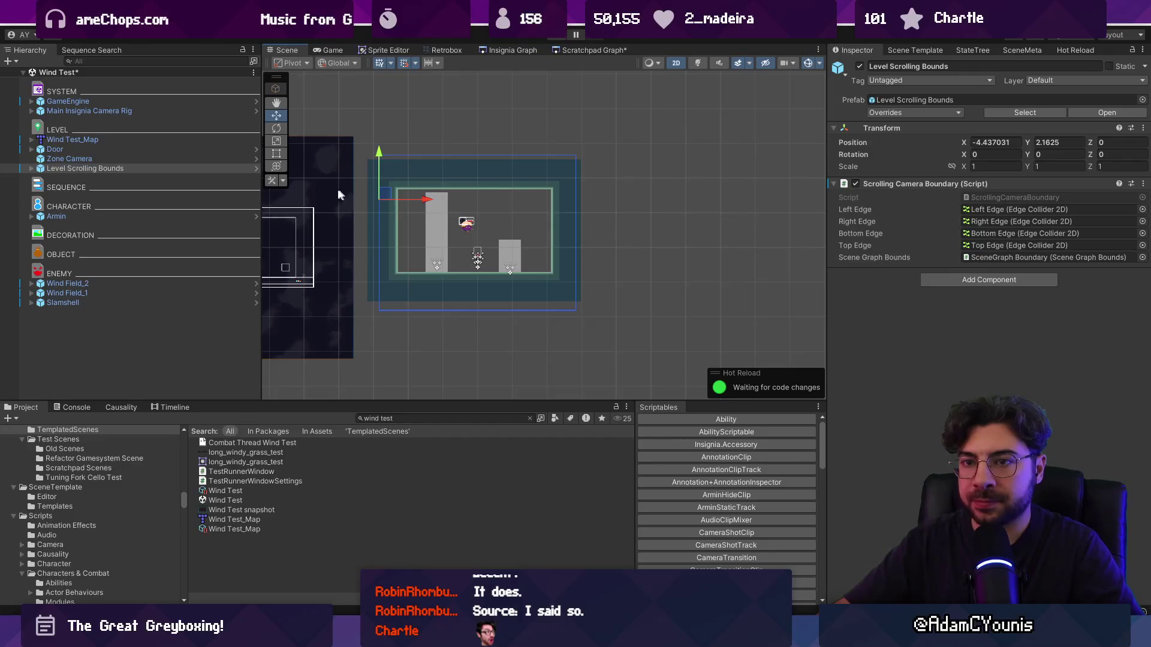
click(114, 157)
key(Delete)
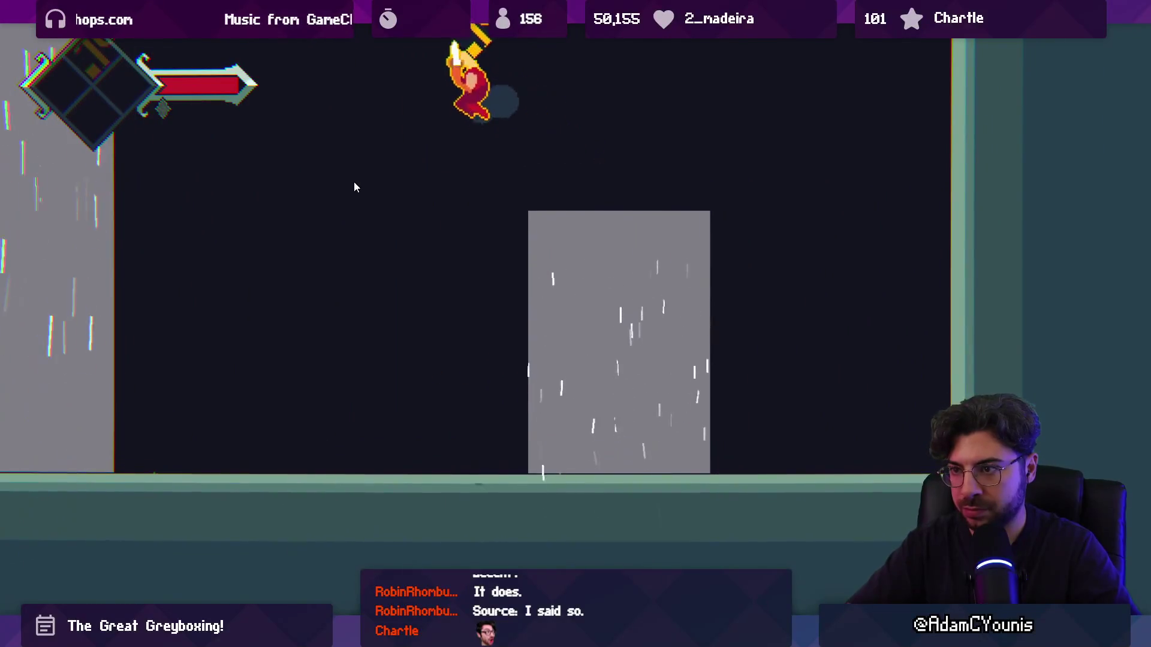
- Finish the second play-test and switch to Fork to review the changes
key(shift+space)
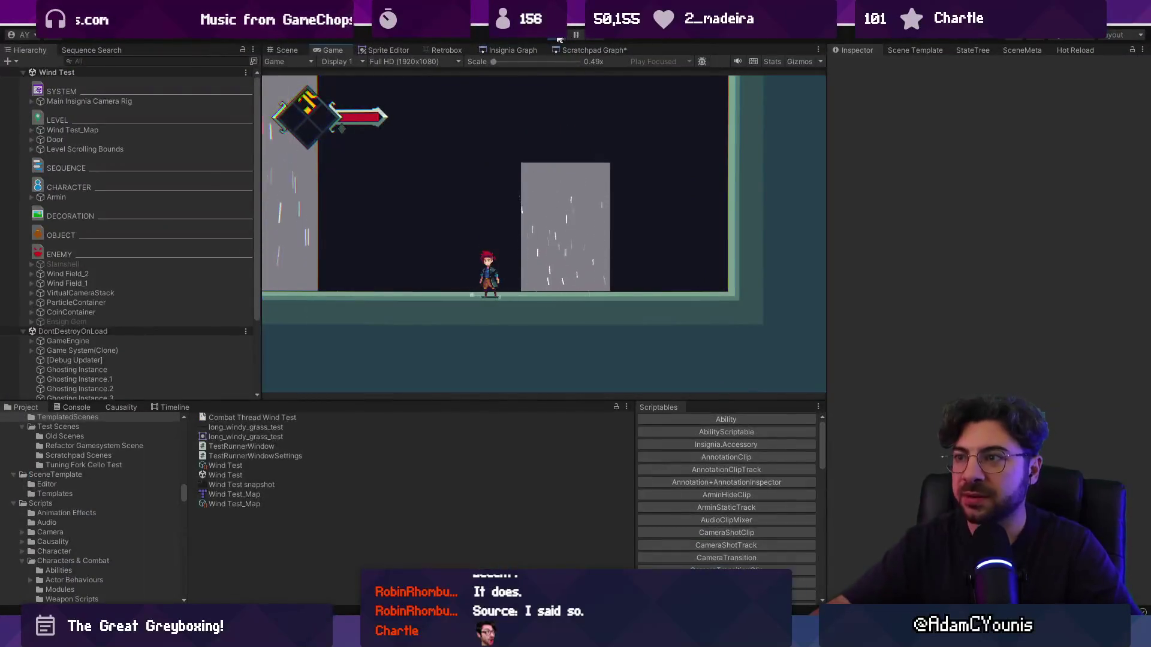
key(ctrl+p)
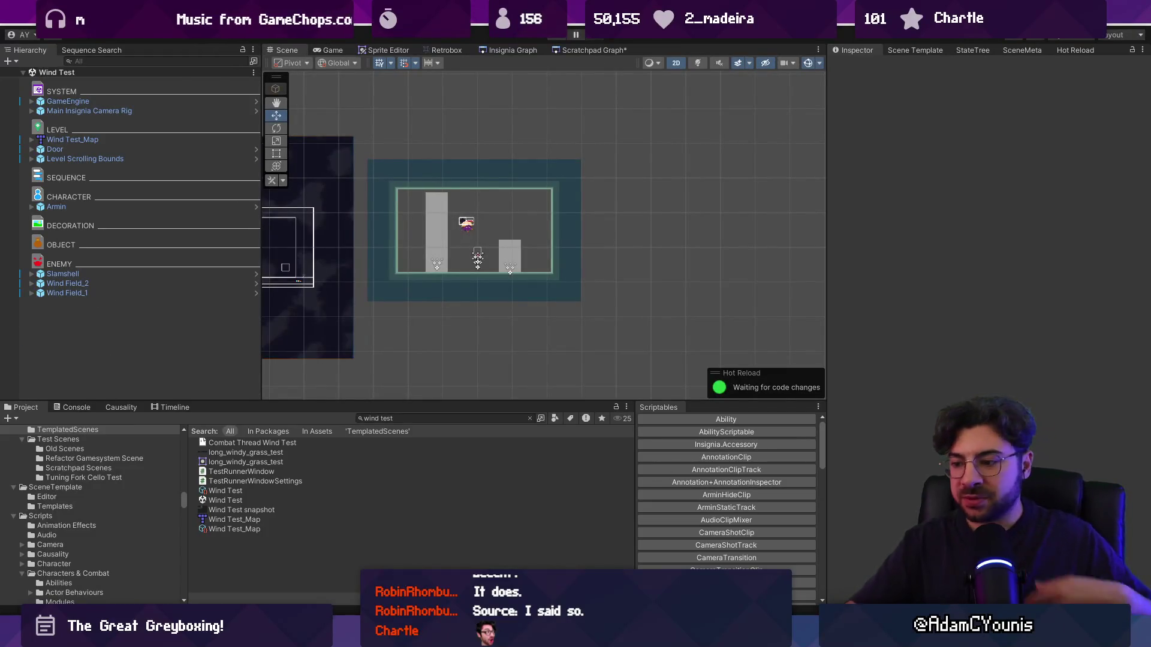
key(alt+Tab)
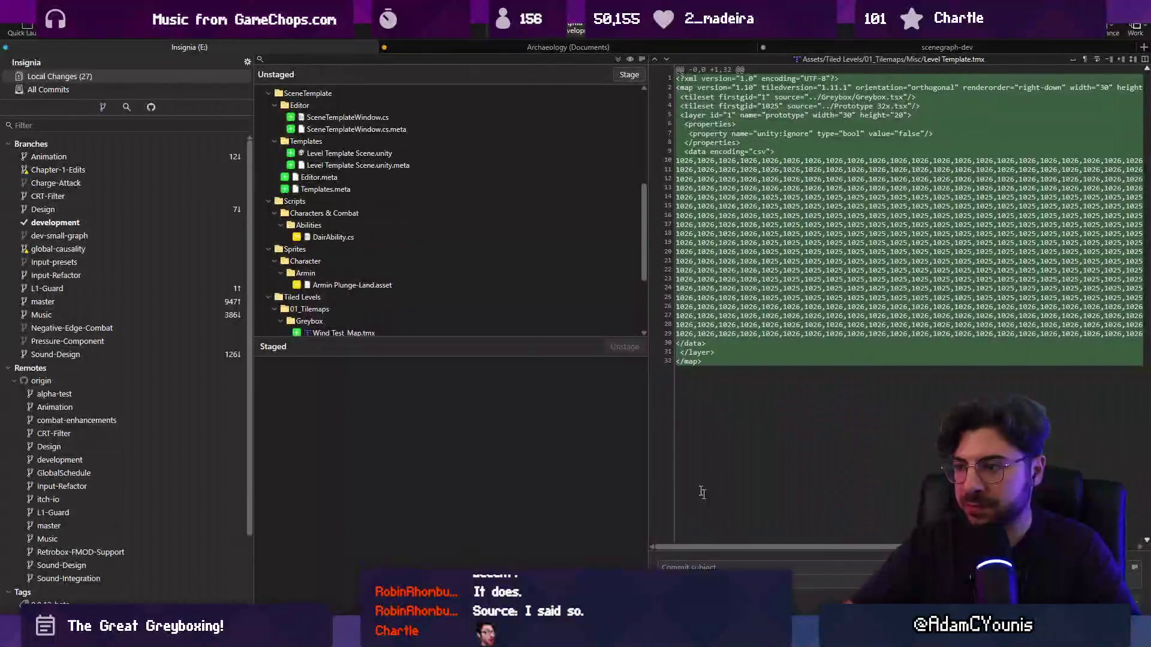
- Stage all changes, commit as 'Adds first version of SceneTemplate', and push the development branch
click(618, 70)
text(Adds first version of S)
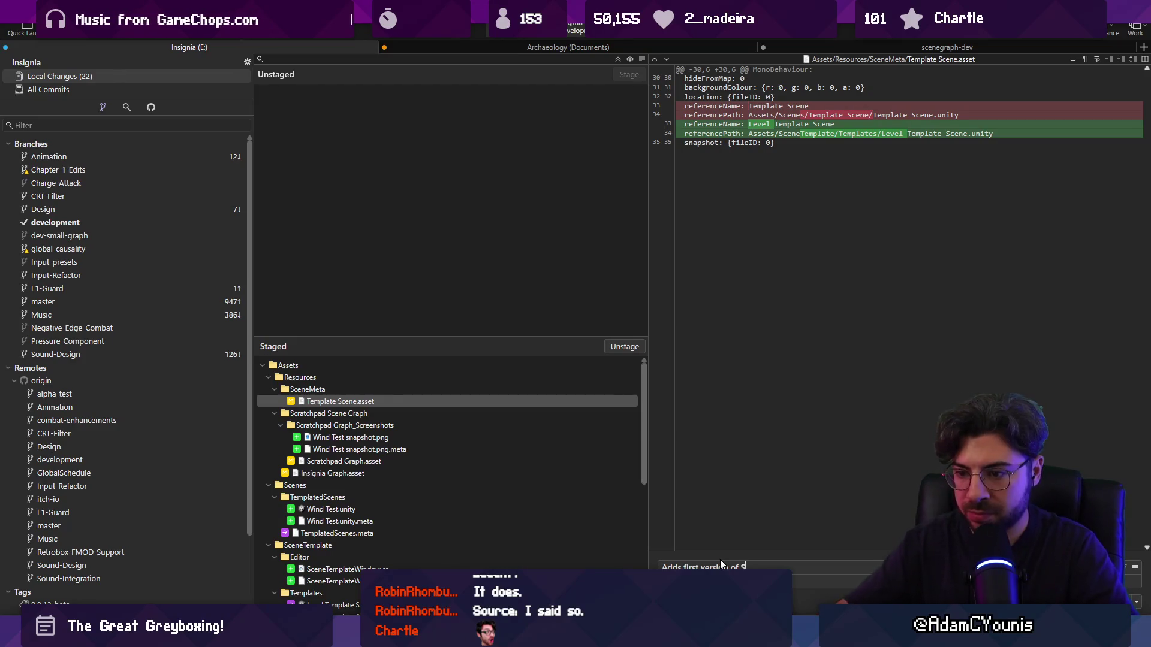
text(ceneTemplate asset generator)
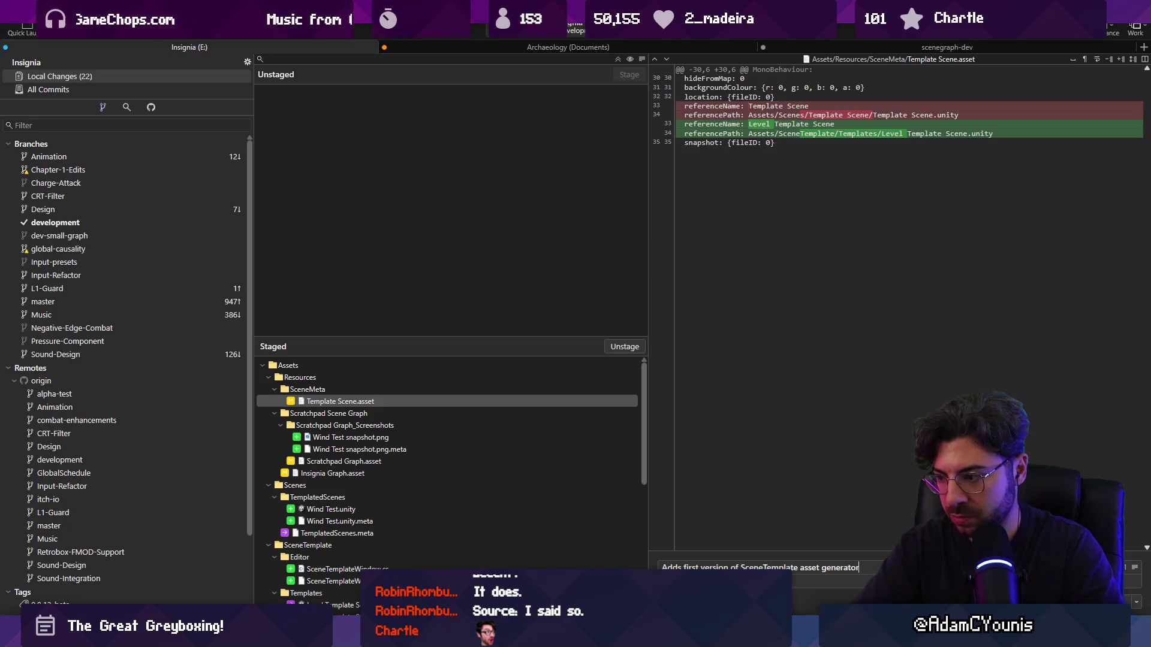
key(ctrl+Return)
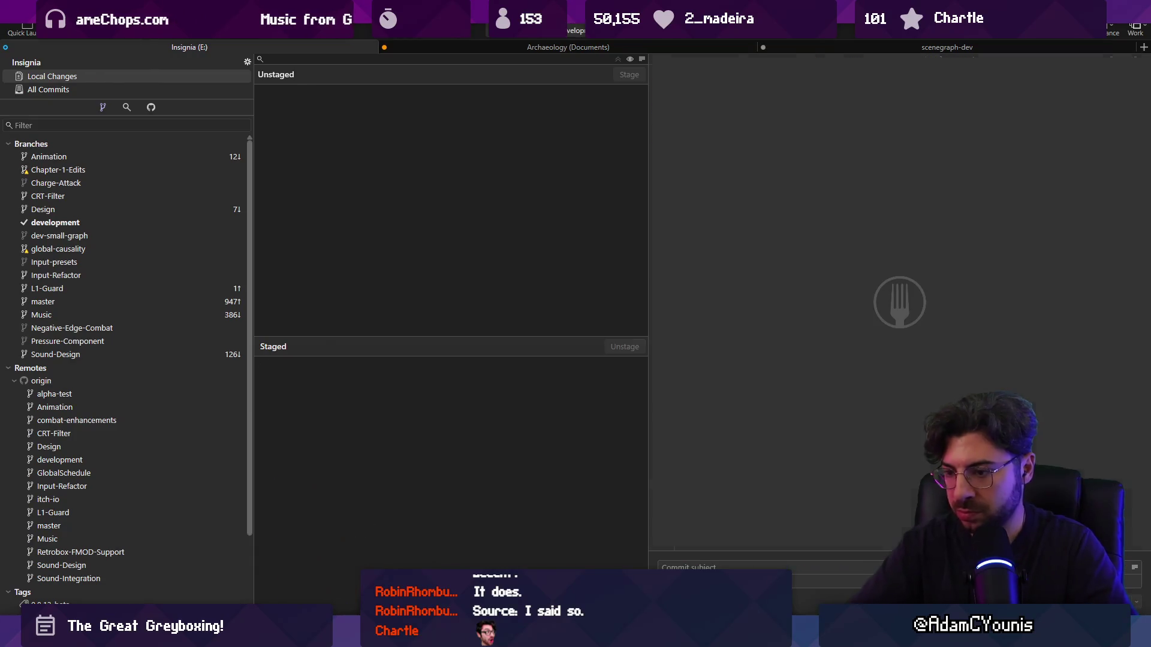
key(ctrl+shift+p)
key(Return)
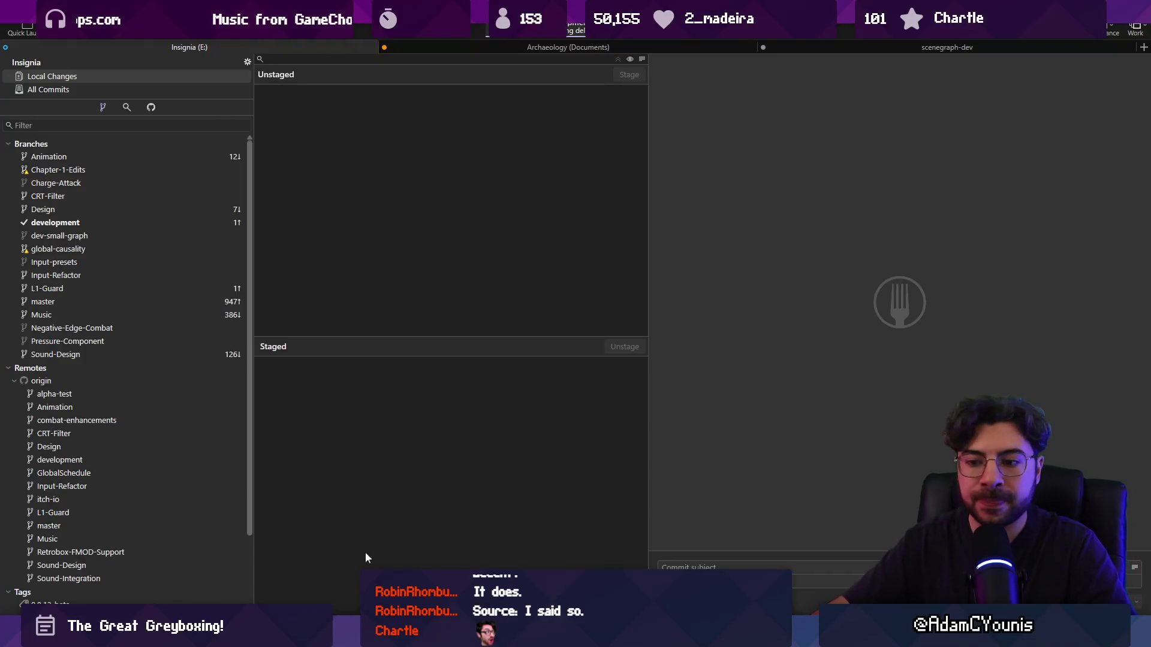
key(alt+Tab)
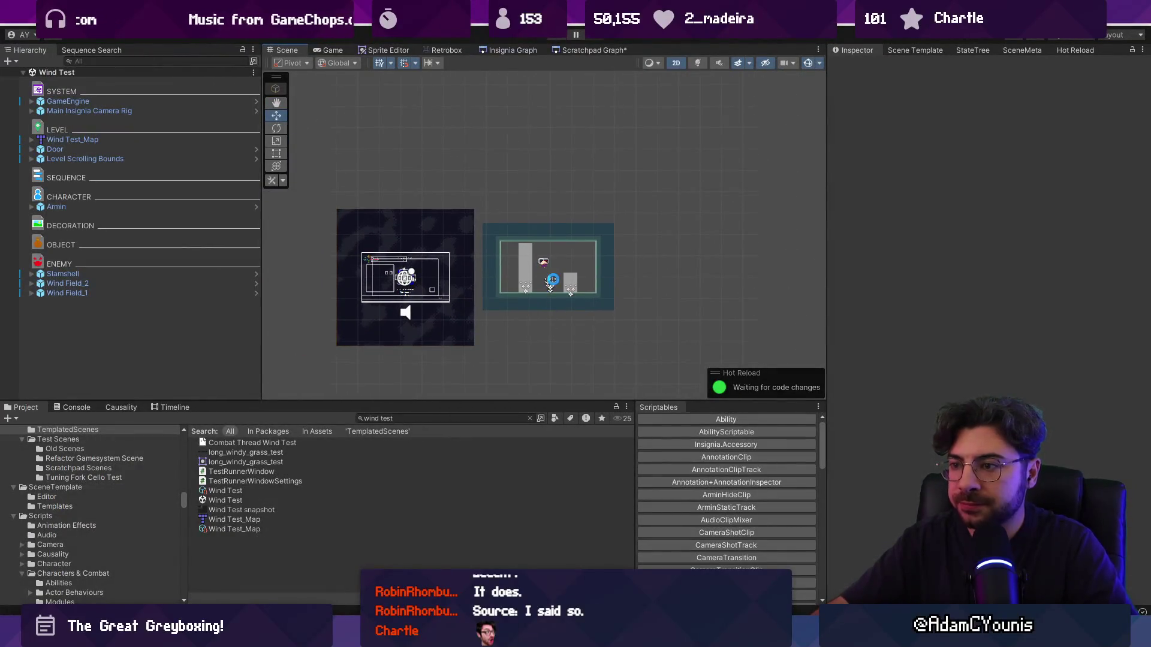
- Switch the scene template skin from Greybox to Marks Dungeon - Slide
click(430, 421)
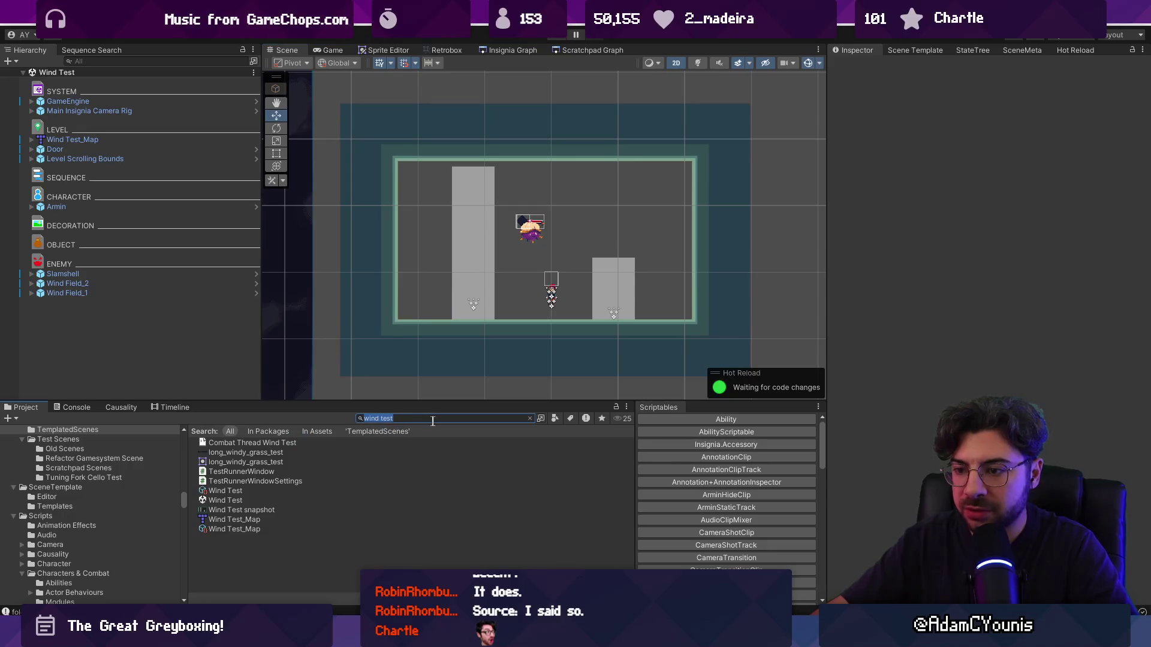
click(934, 50)
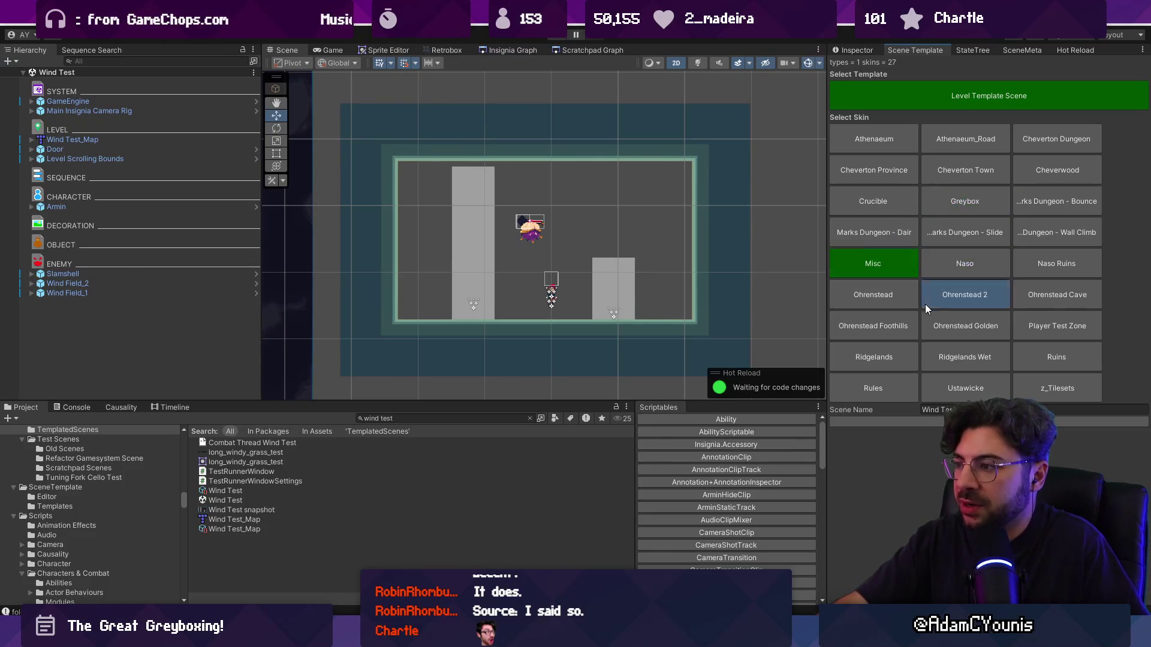
click(972, 207)
click(928, 228)
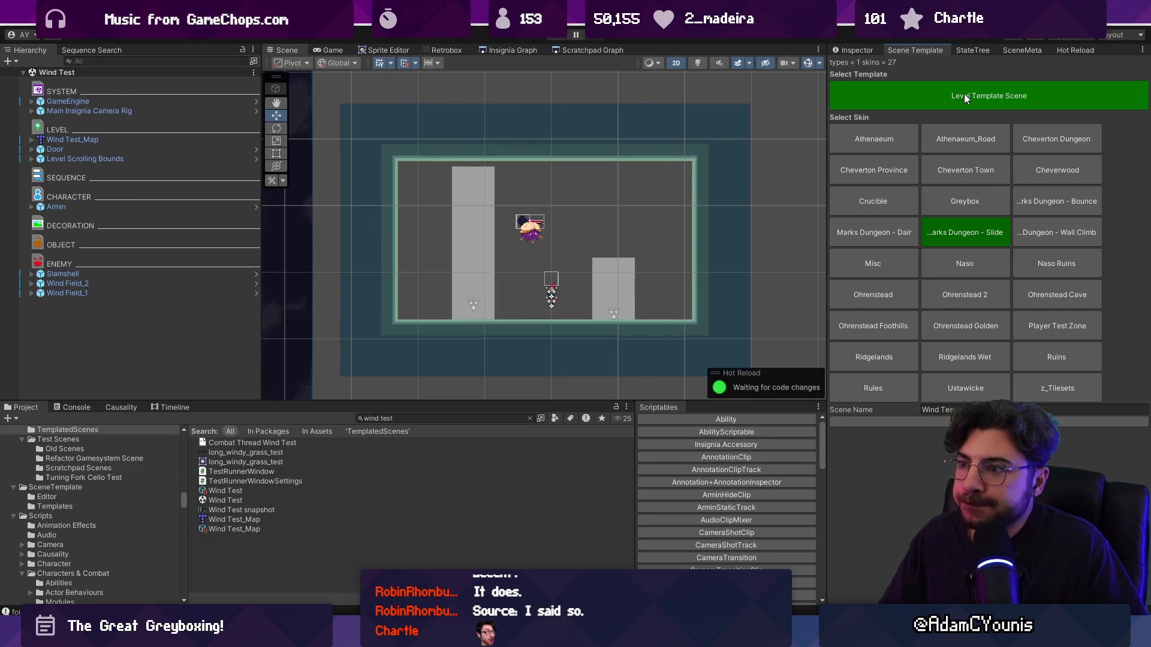
- Open Wind Test_Map in Tiled and undo the earlier notch and ledge edits
right_click(155, 140)
mouse_move(208, 272)
click(323, 270)
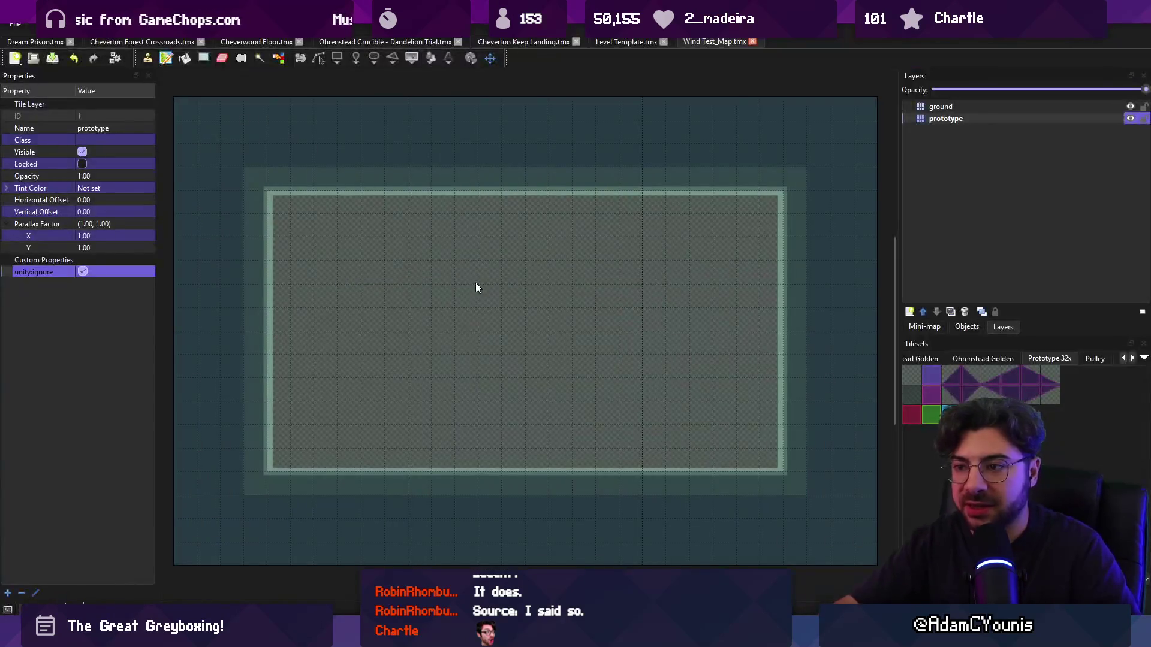
key(b)
key(ctrl+z)
key(ctrl+z)
key(ctrl+z)
right_click(574, 322)
key(ctrl+y)
key(ctrl+z)
- Repaint a bottom-right notch, ground across the top and walls reaching the map top, then save
right_click(627, 436)
mouse_move(627, 437)
mouse_down()
mouse_move(615, 386)
mouse_move(661, 378)
mouse_up()
right_click(520, 287)
mouse_move(466, 269)
mouse_down()
mouse_move(347, 207)
mouse_move(671, 205)
mouse_up()
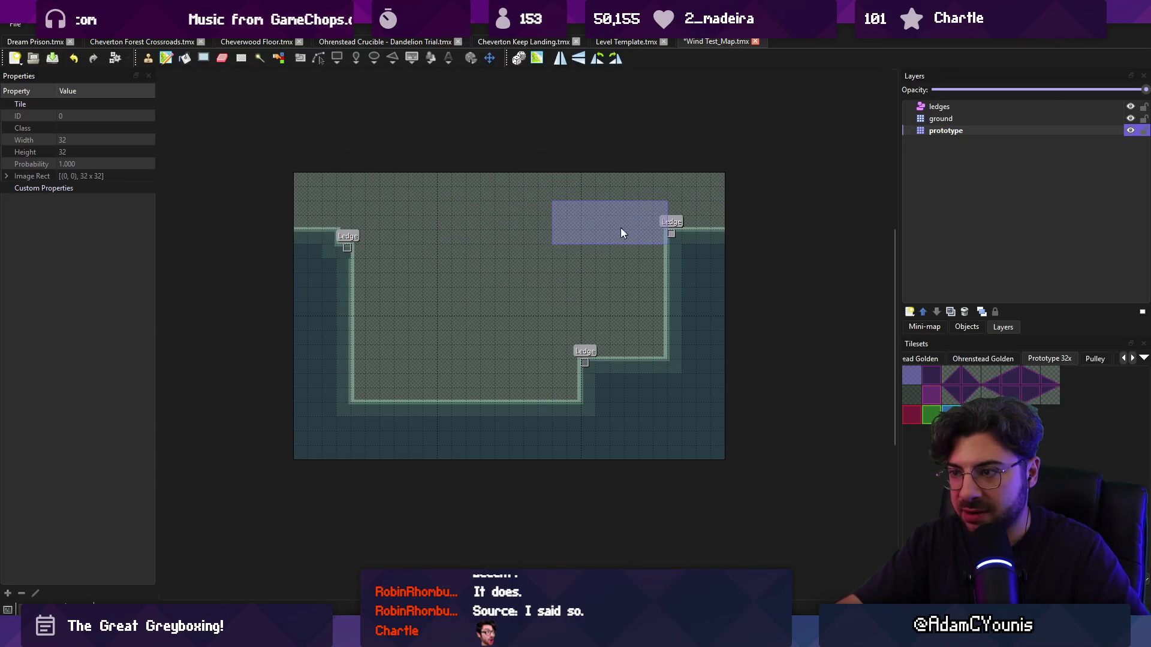
right_click(671, 236)
click(687, 211)
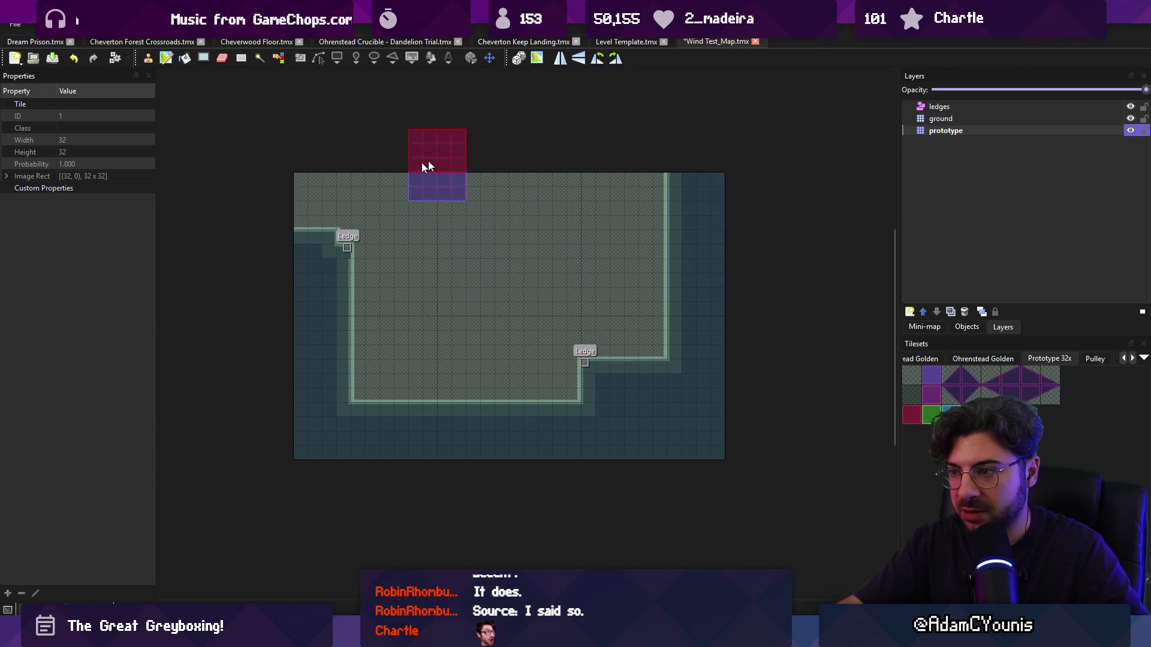
click(323, 221)
key(ctrl+s)
key(alt+Tab)
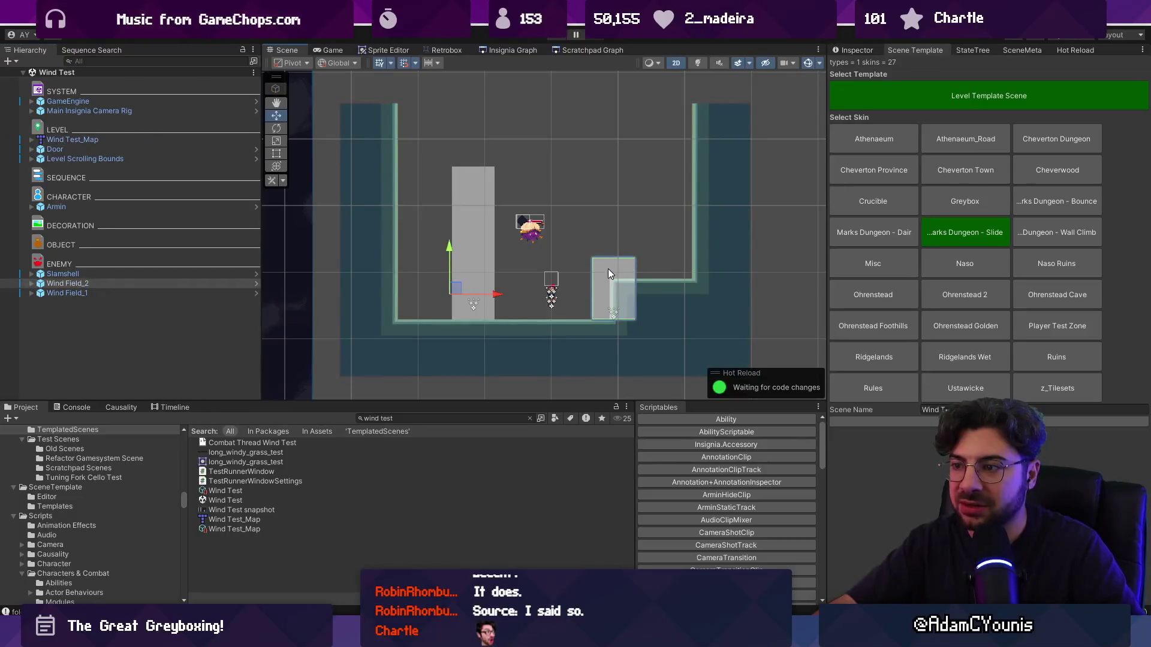
- Select Wind Field_2 and nudge it slightly to the left
click(596, 271)
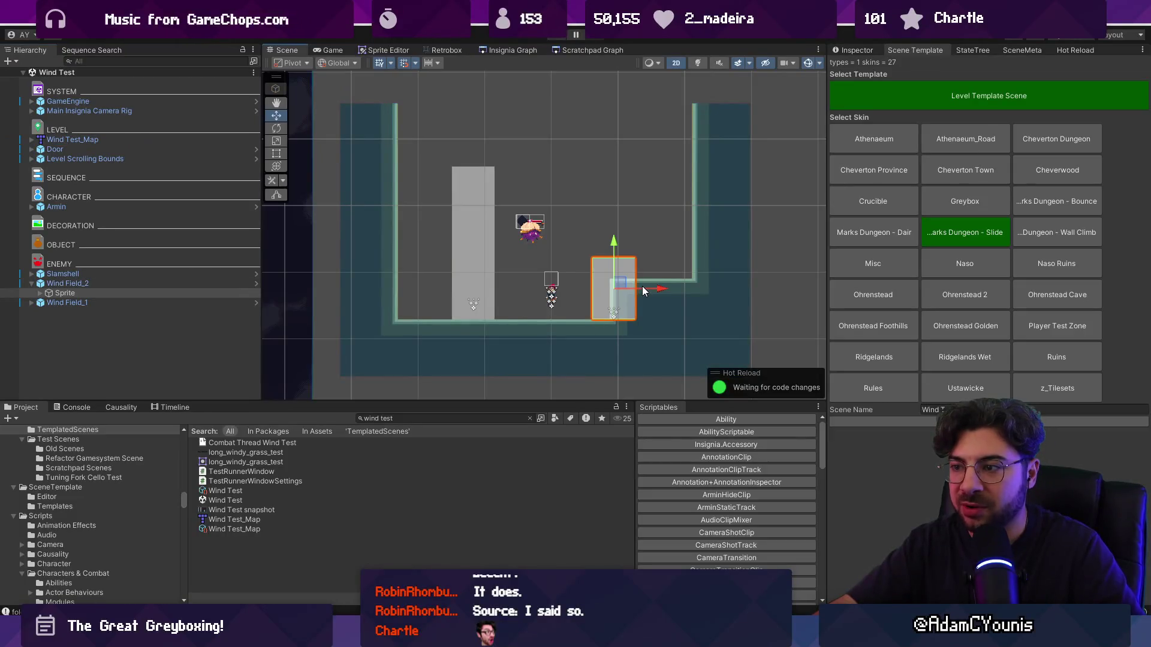
click(164, 284)
drag(496, 296, 464, 290)
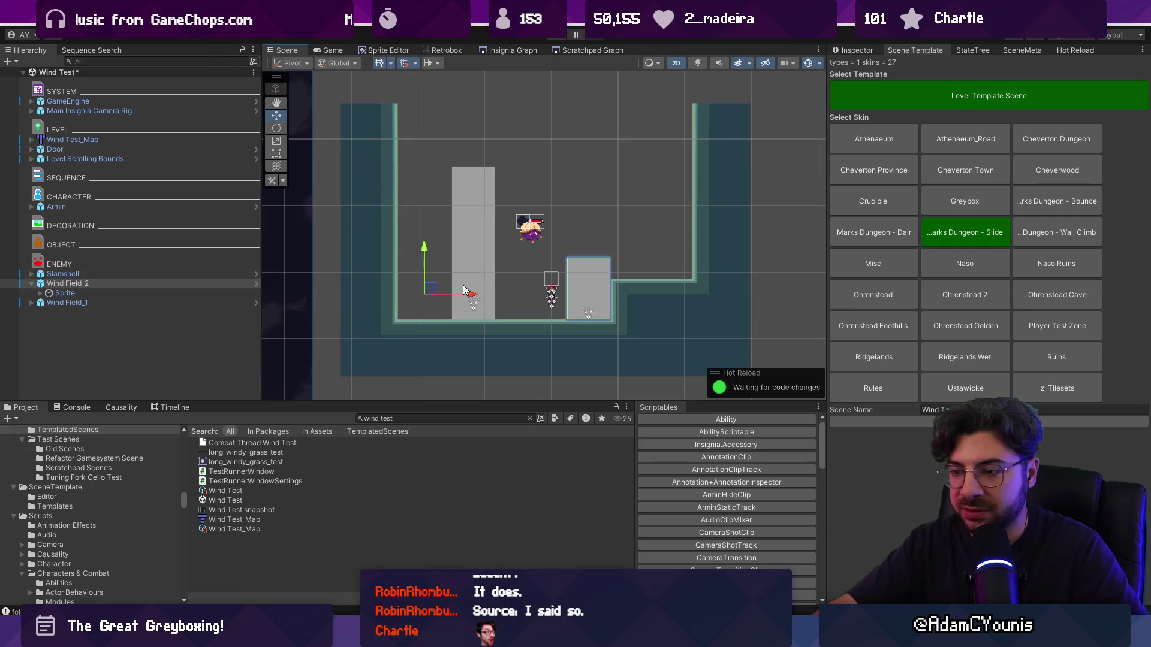
- Play the level, destroying the enemy and jumping with upward slashes over the grey blocks
key(ctrl+p)
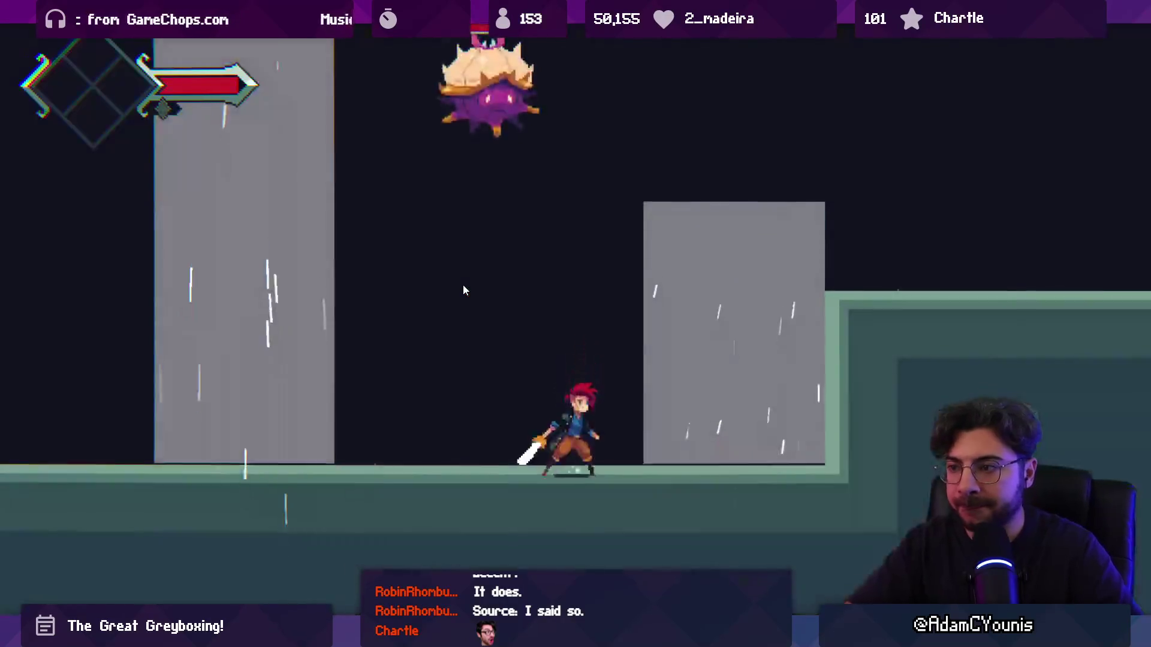
key(x)
key(x)
key(x)
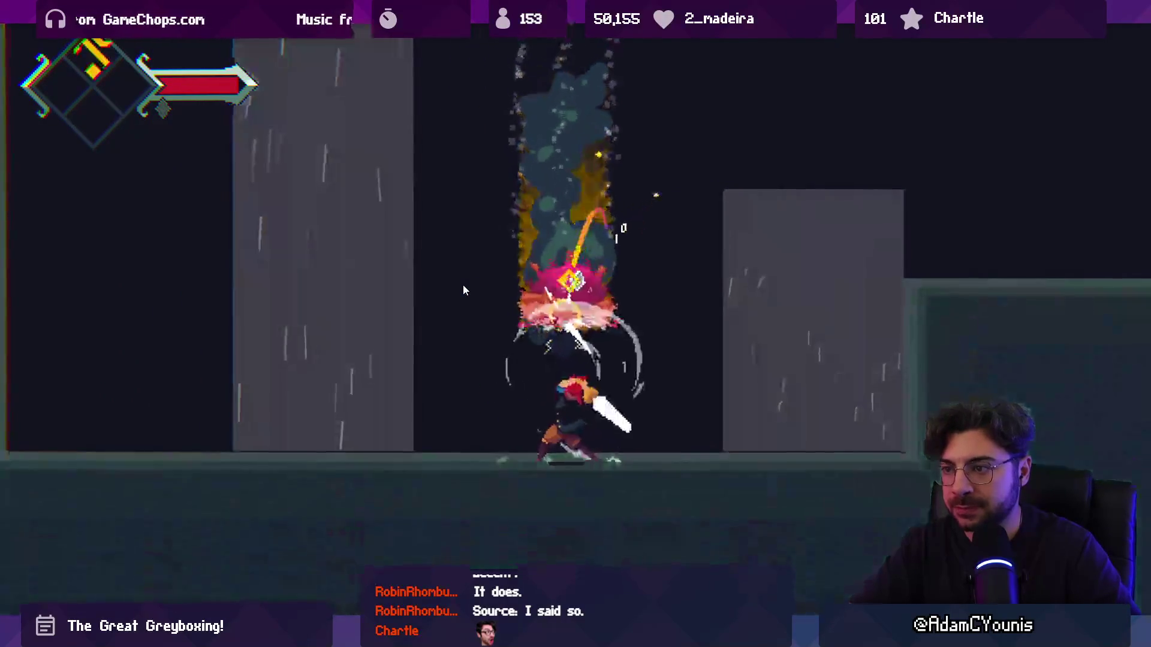
key(Right)
key(z)
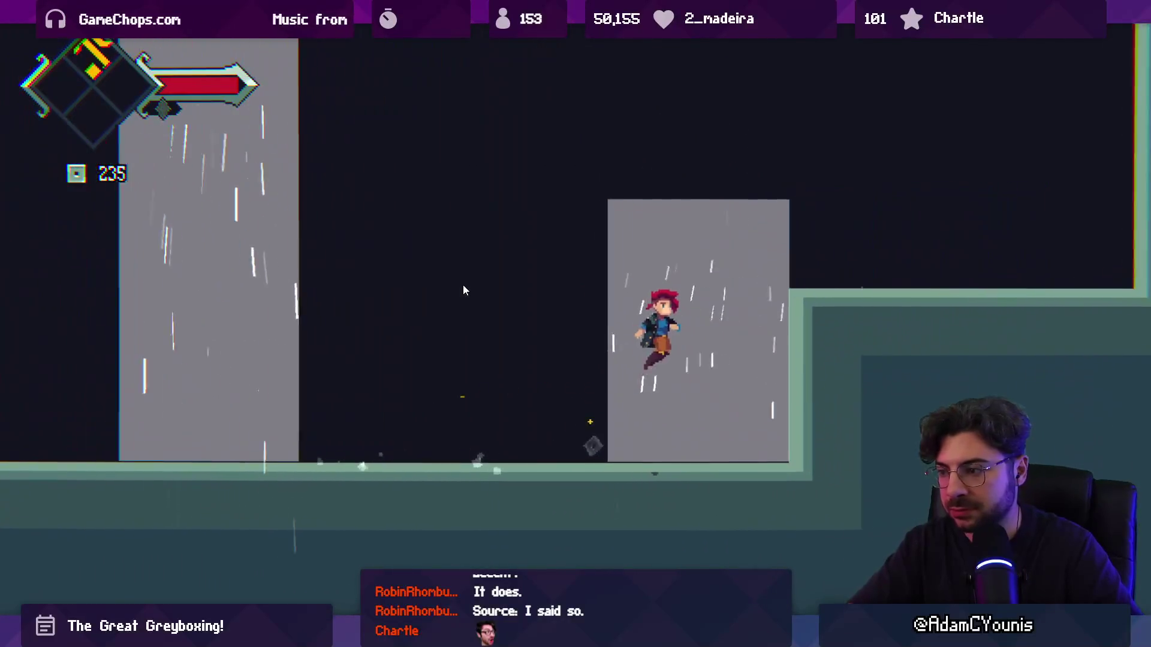
key(x)
key(Left)
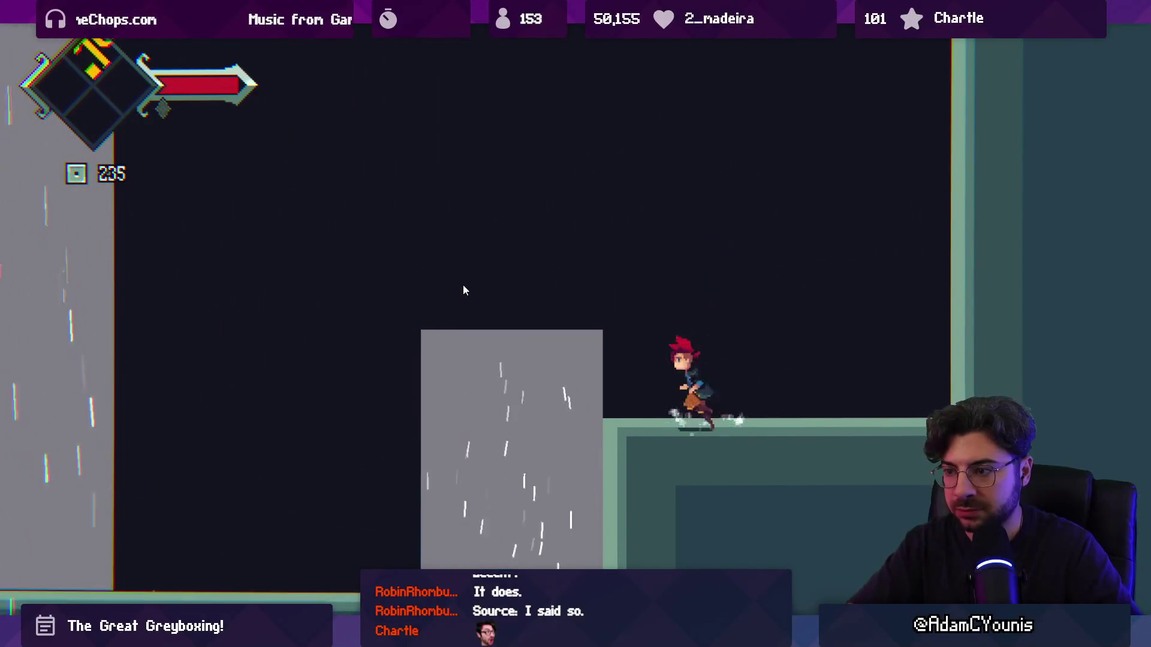
key(z)
key(x)
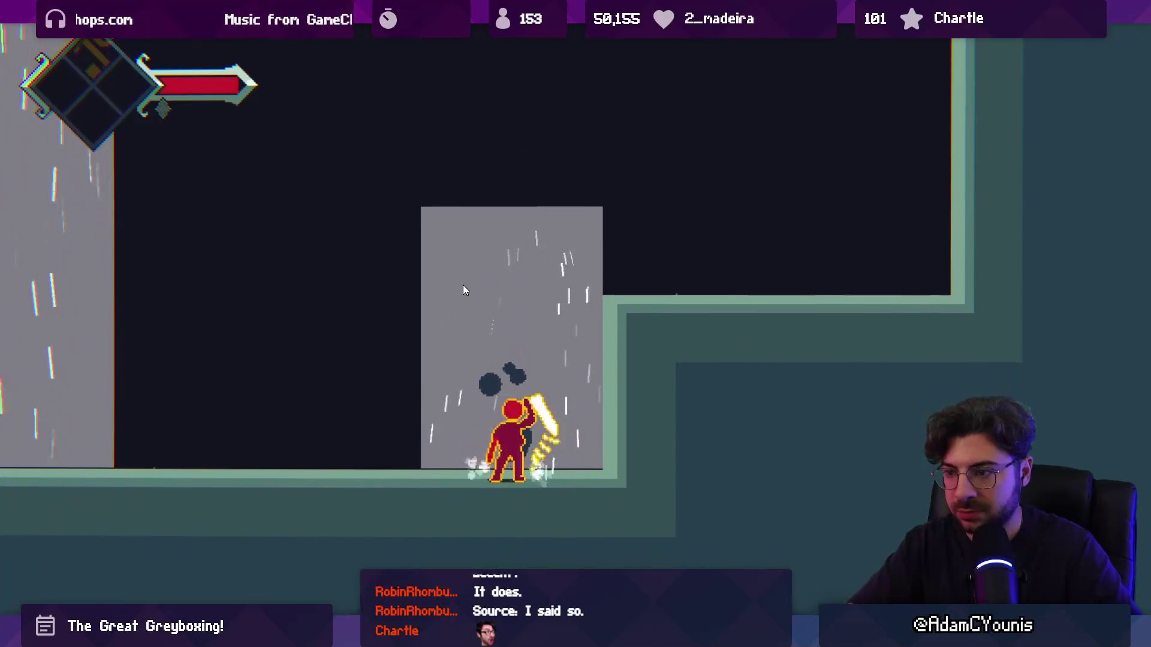
key(Left)
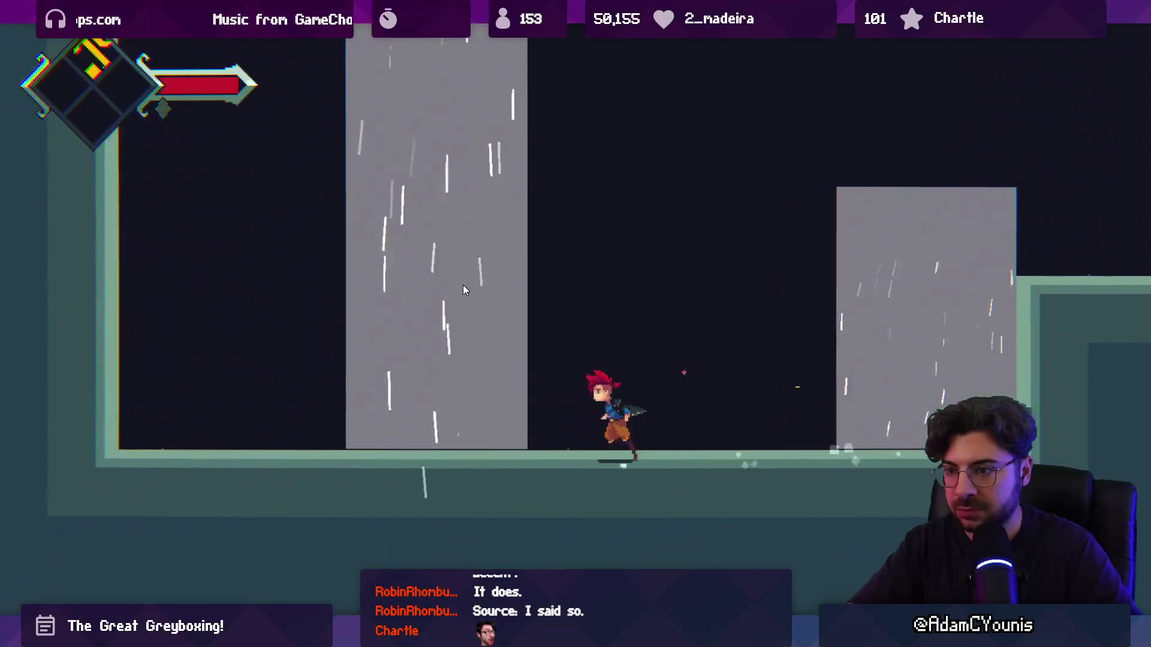
key(z)
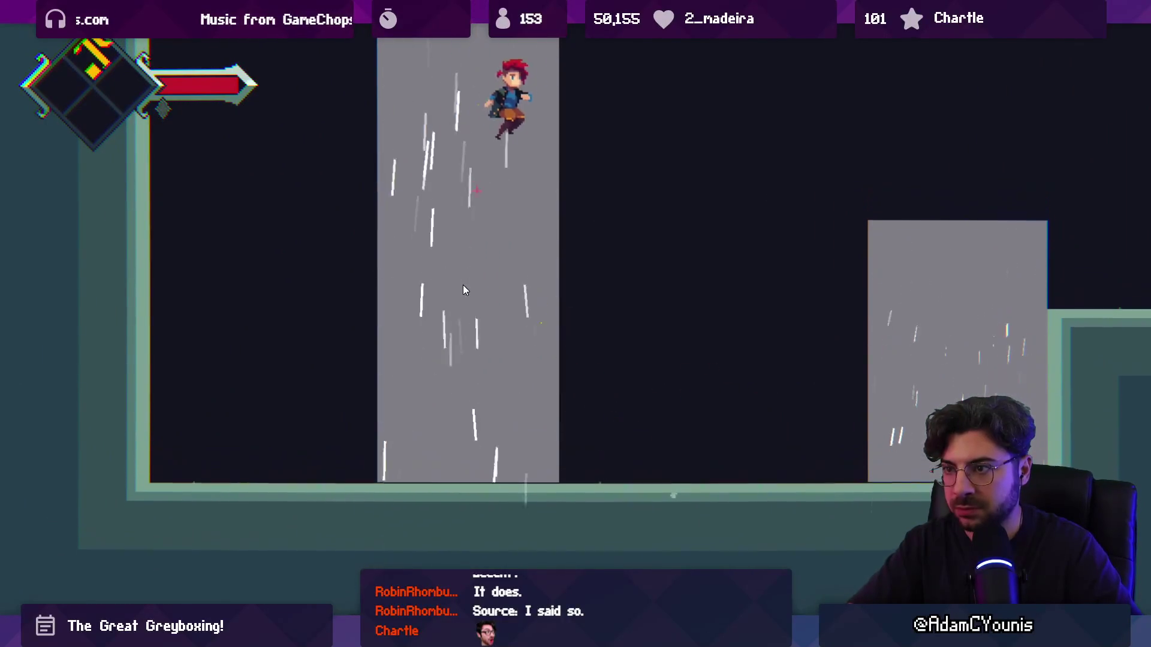
key(Right)
key(x)
key(shift+space)
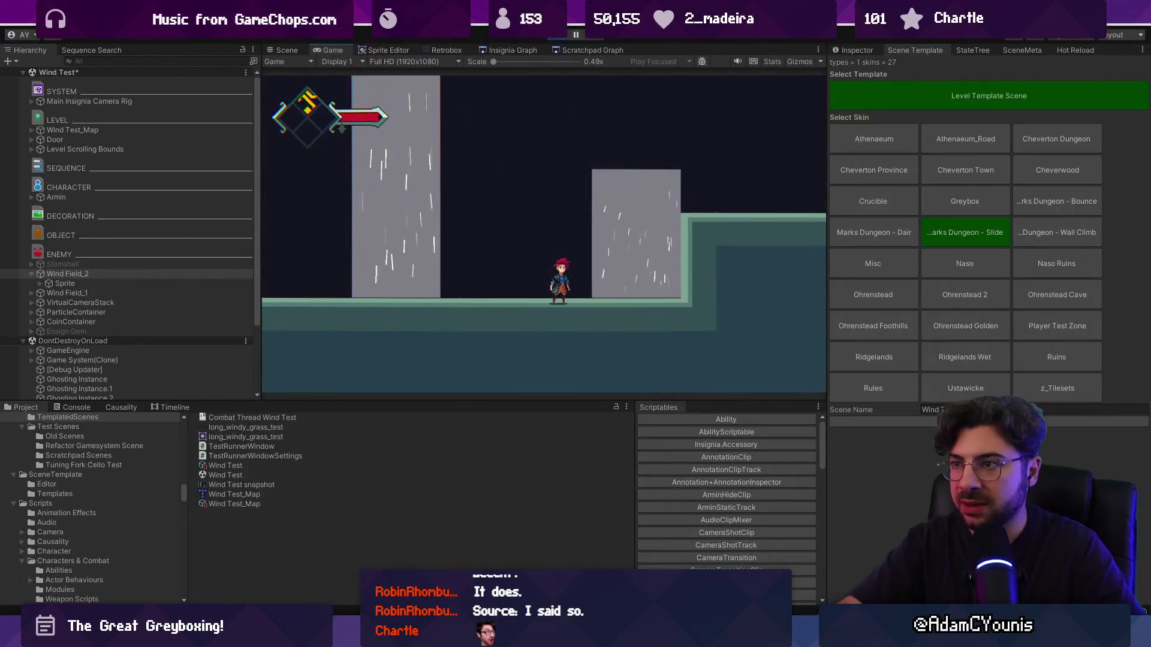
key(ctrl+p)
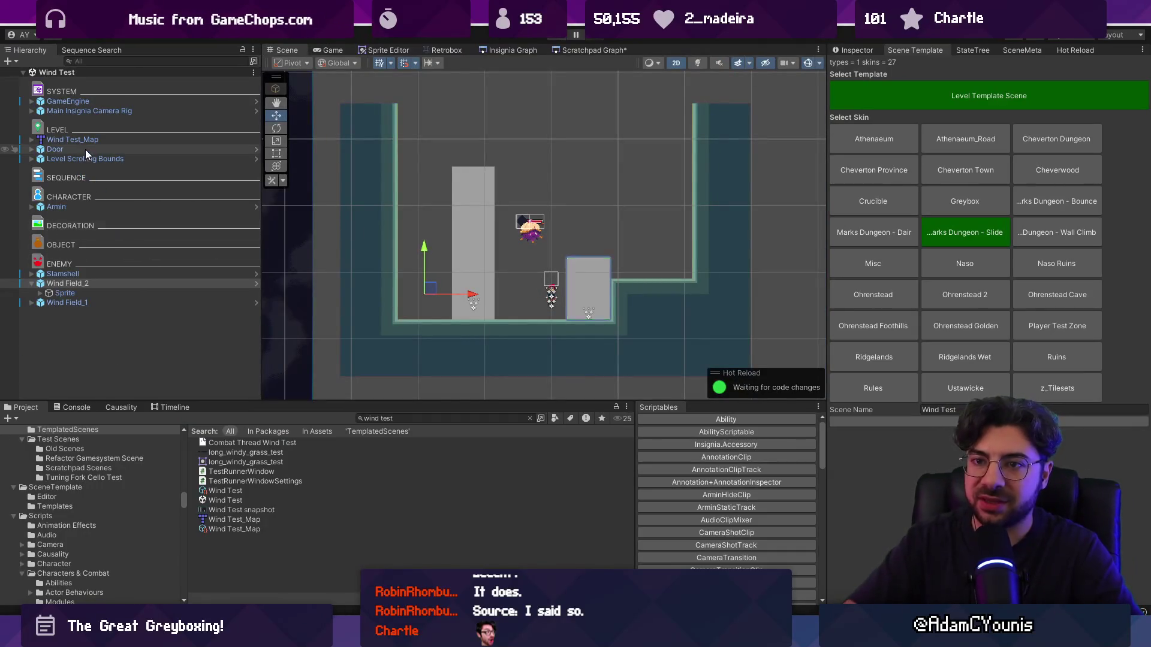
- Open Wind Test_Map in Tiled via its Prefab menu, then return to Unity
click(87, 139)
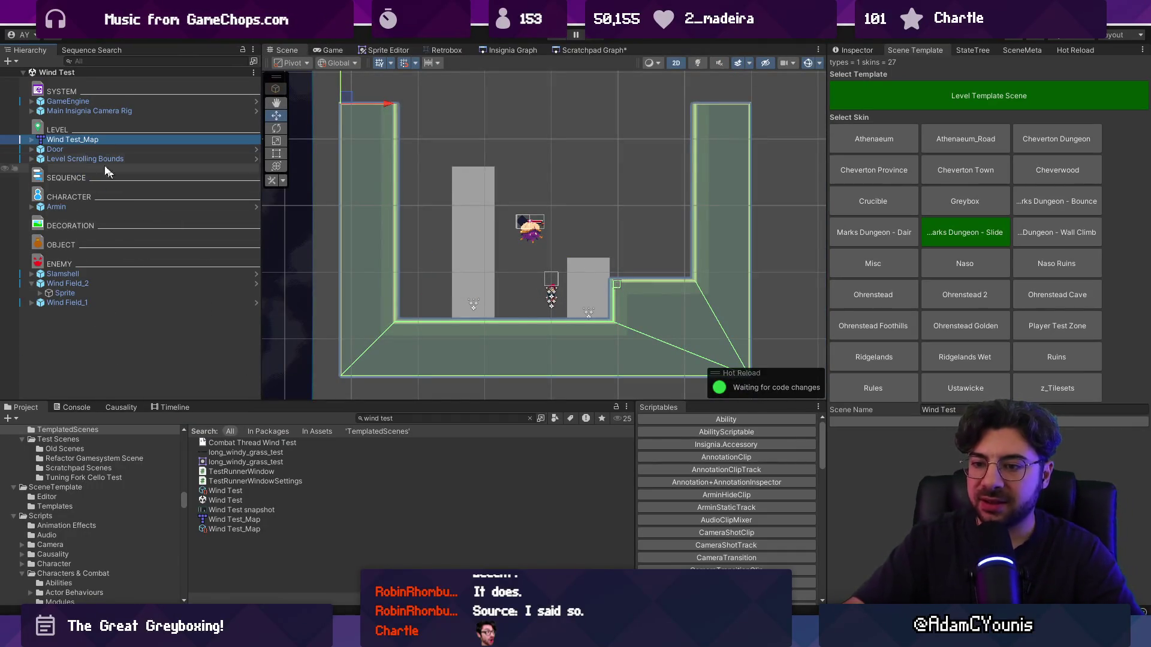
right_click(67, 142)
mouse_move(150, 270)
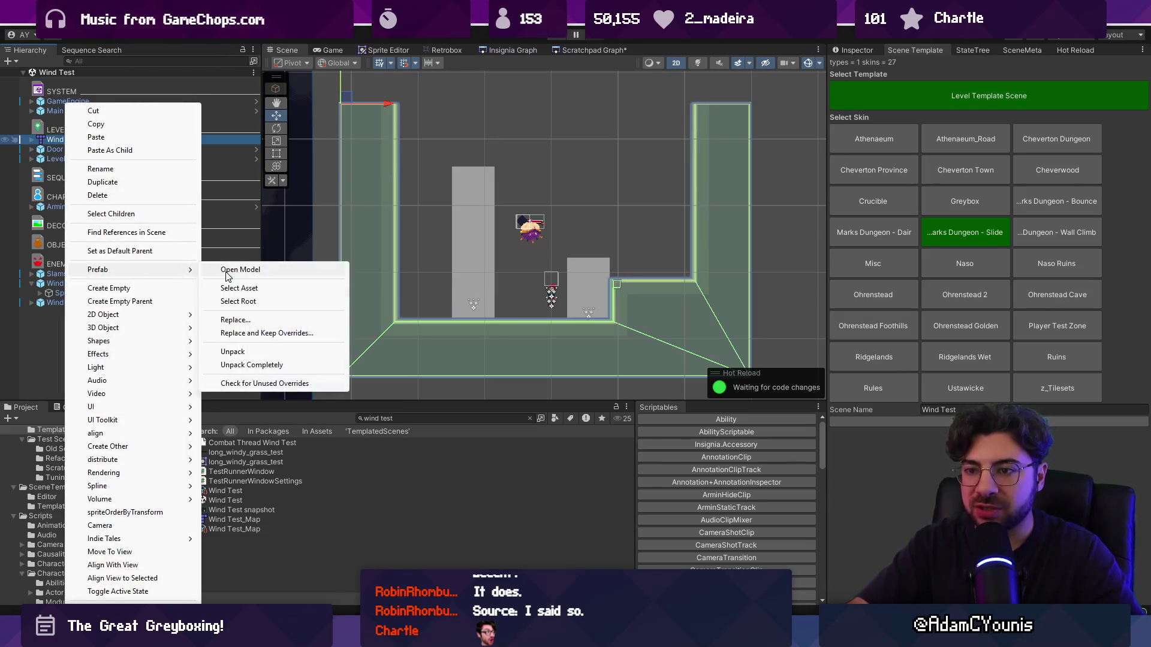
click(231, 270)
key(alt+Tab)
- Ping the Wind Test_Map asset in the Project and browse to the Greybox Test map
right_click(78, 139)
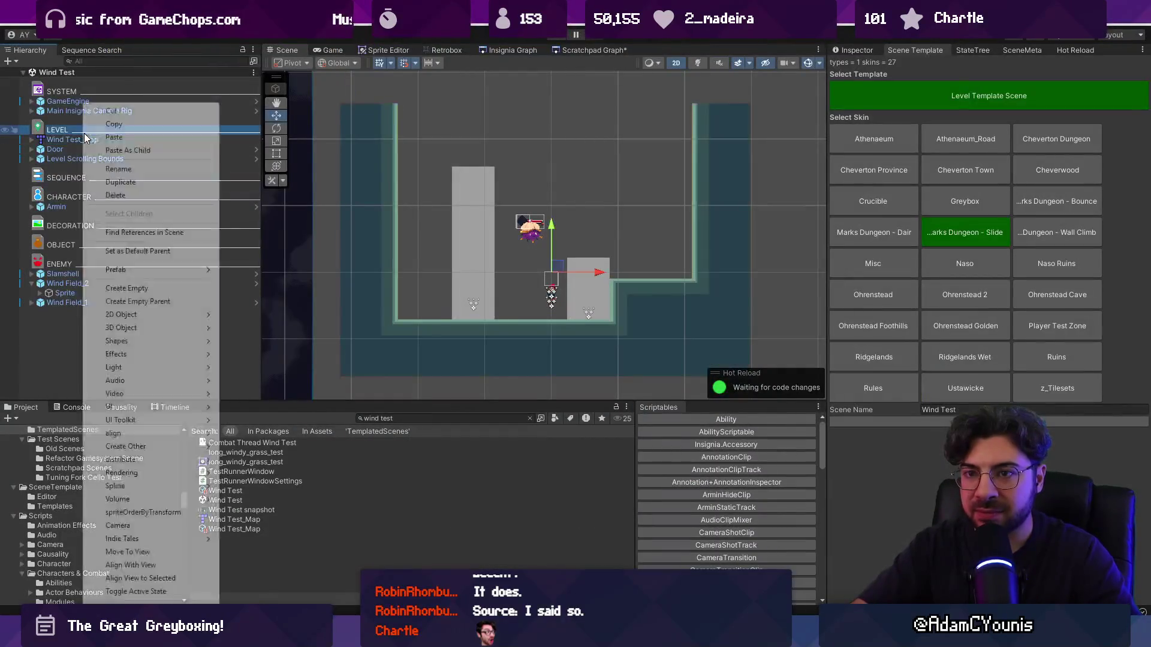
right_click(66, 140)
mouse_move(150, 270)
click(240, 288)
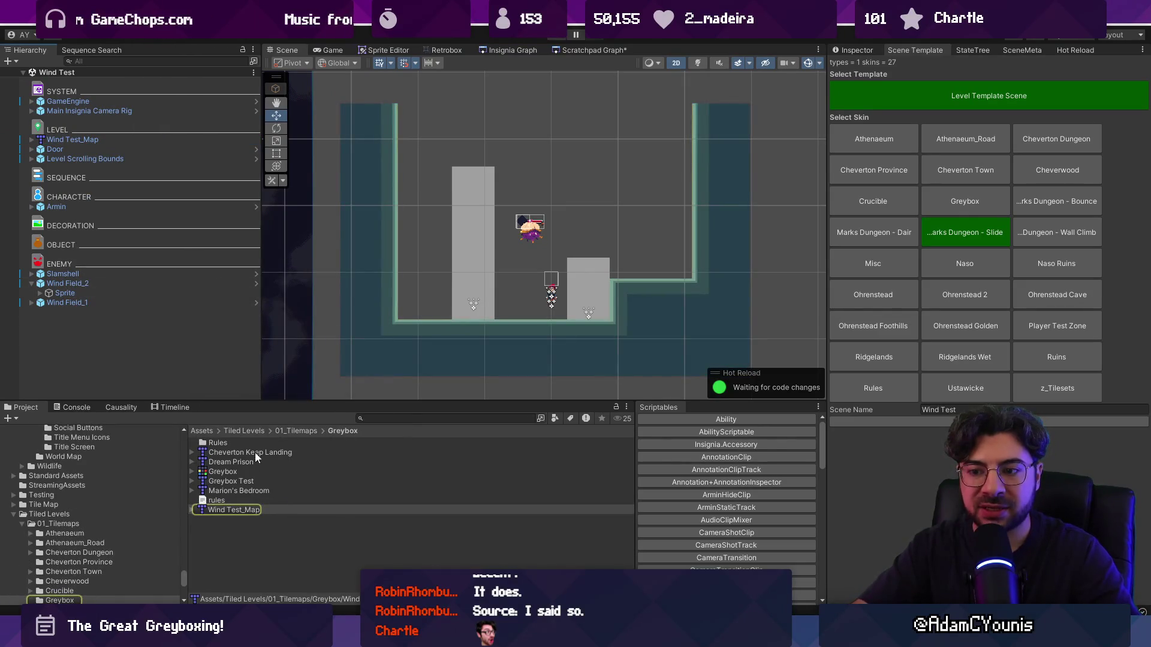
click(353, 170)
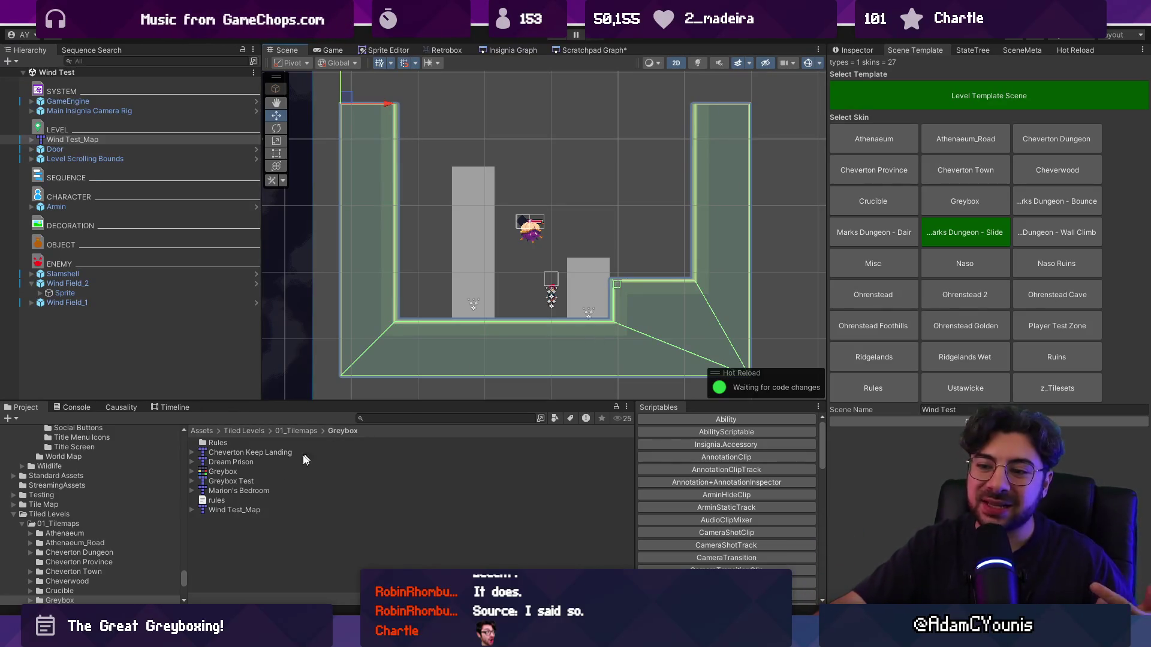
click(226, 483)
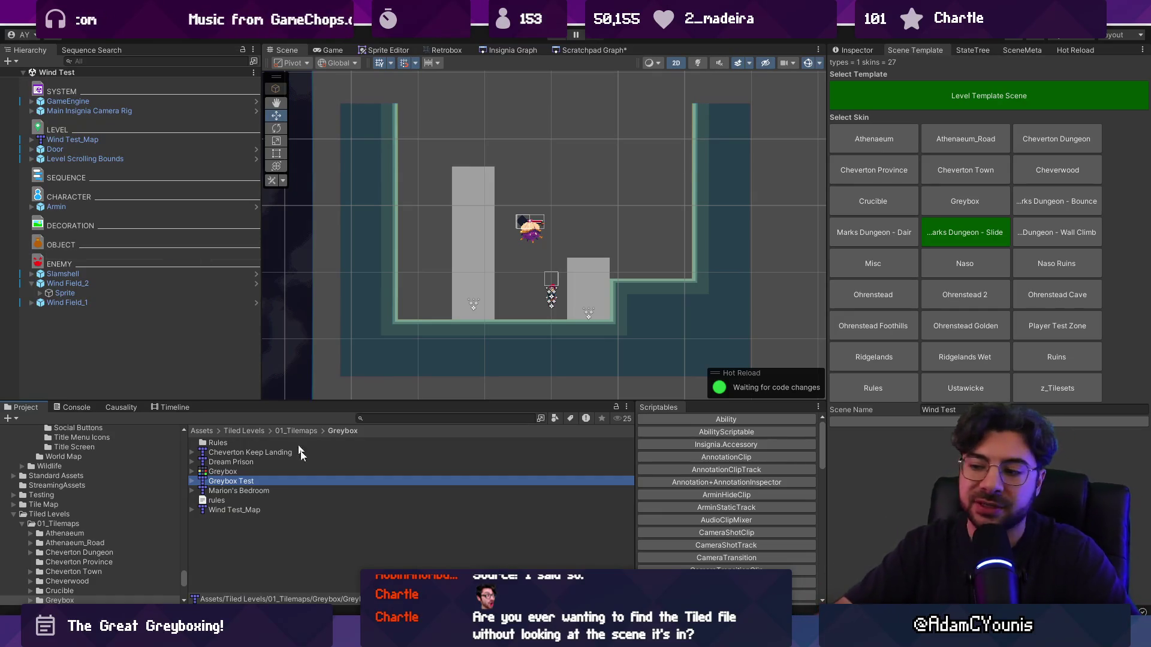
key(alt+Tab)
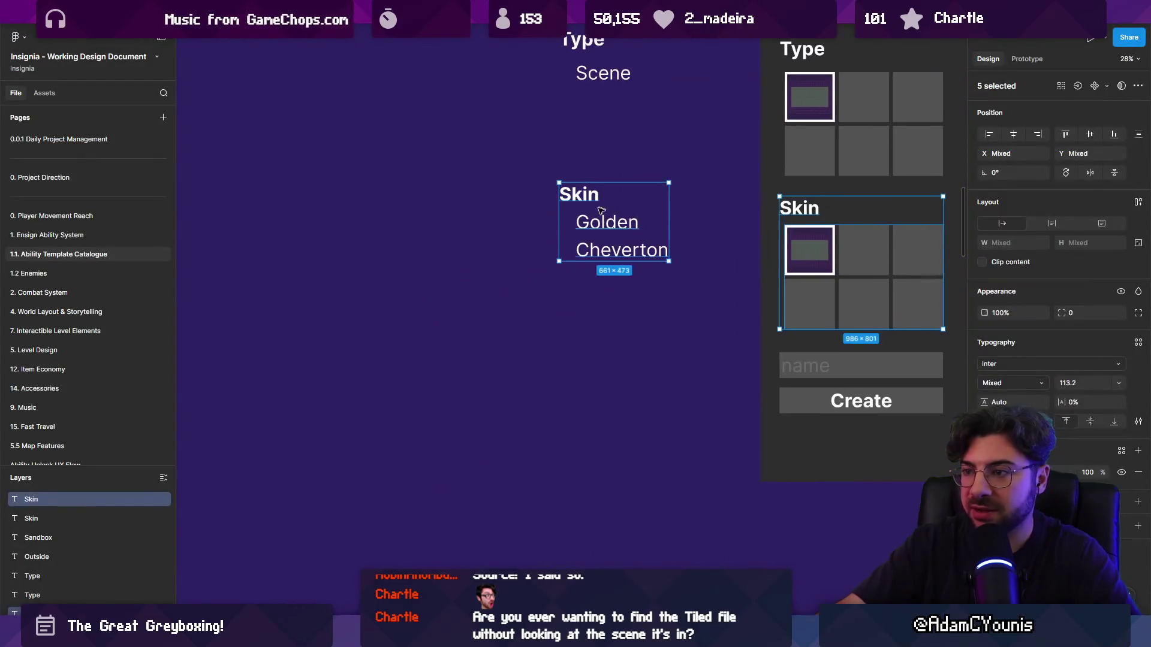
- Zoom to the three texts and rename the Skin heading to 'Scene Folder'
drag(515, 170, 604, 227)
key(shift+2)
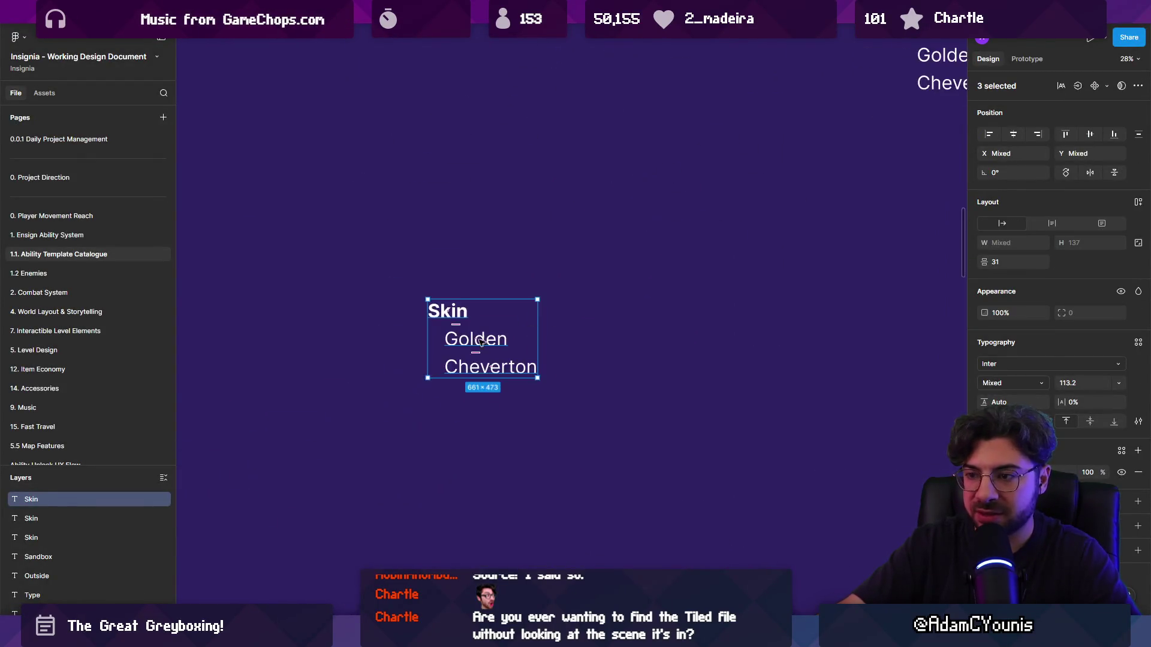
double_click(425, 277)
text(Scene Folde3r)
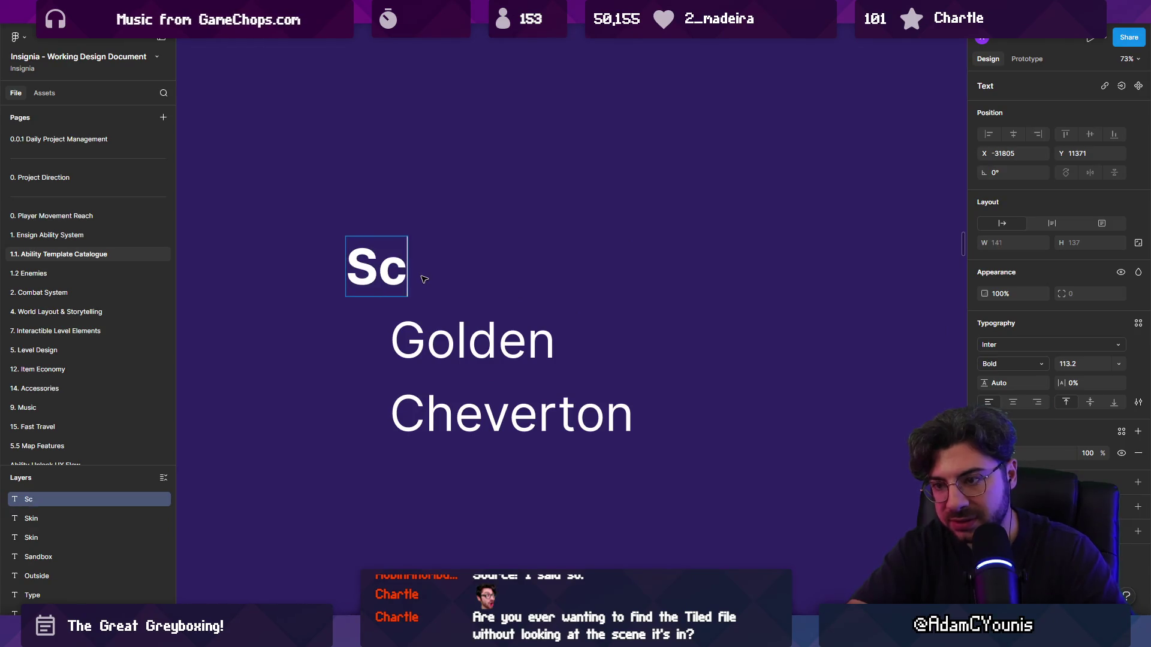
key(BackSpace)
key(BackSpace)
text(r)
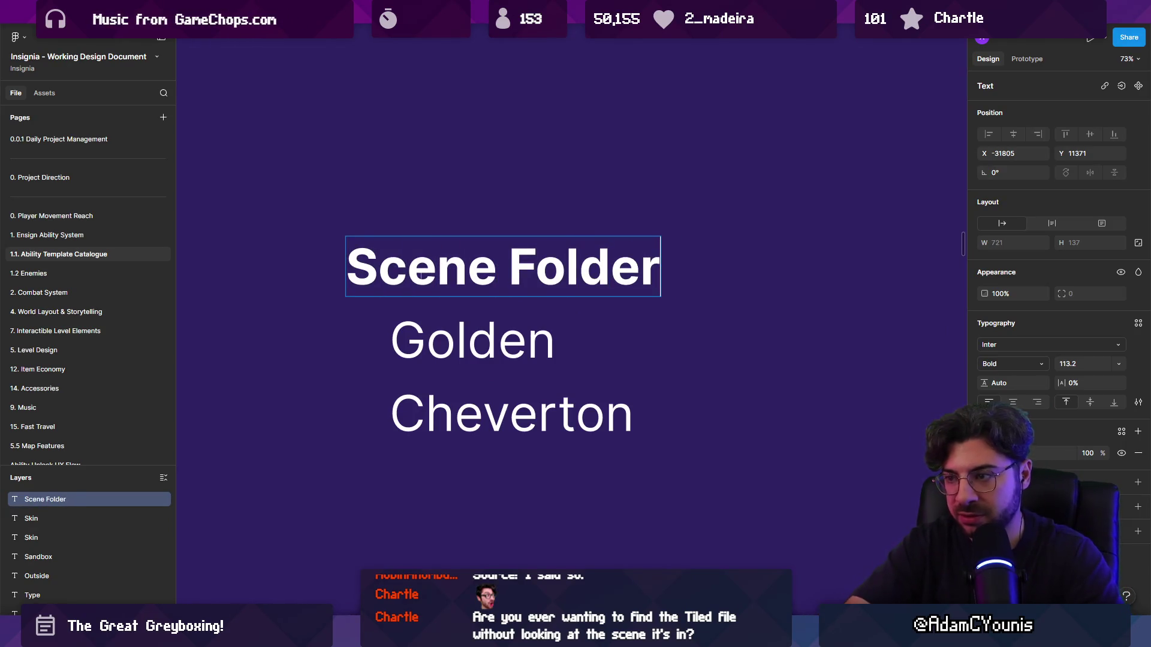
- Rename the Golden and Cheverton texts to 'Scene Asset' and 'Tiled File'
click(474, 336)
double_click(474, 336)
text(Scen)
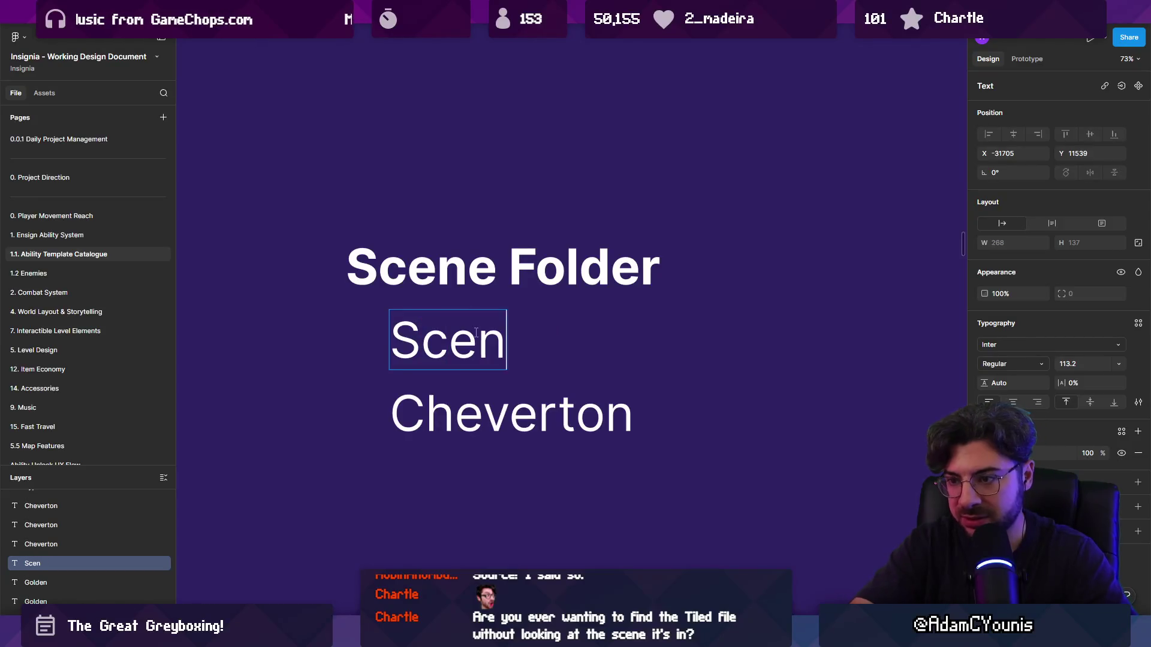
text(e Ssset)
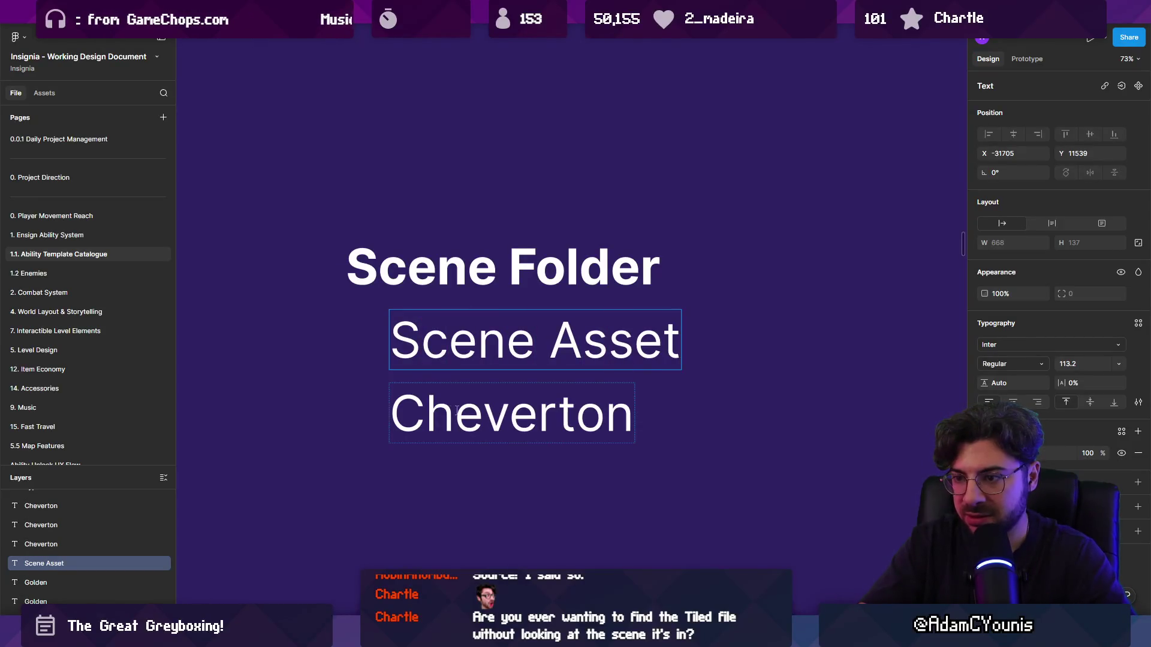
double_click(457, 411)
text(Tiled )
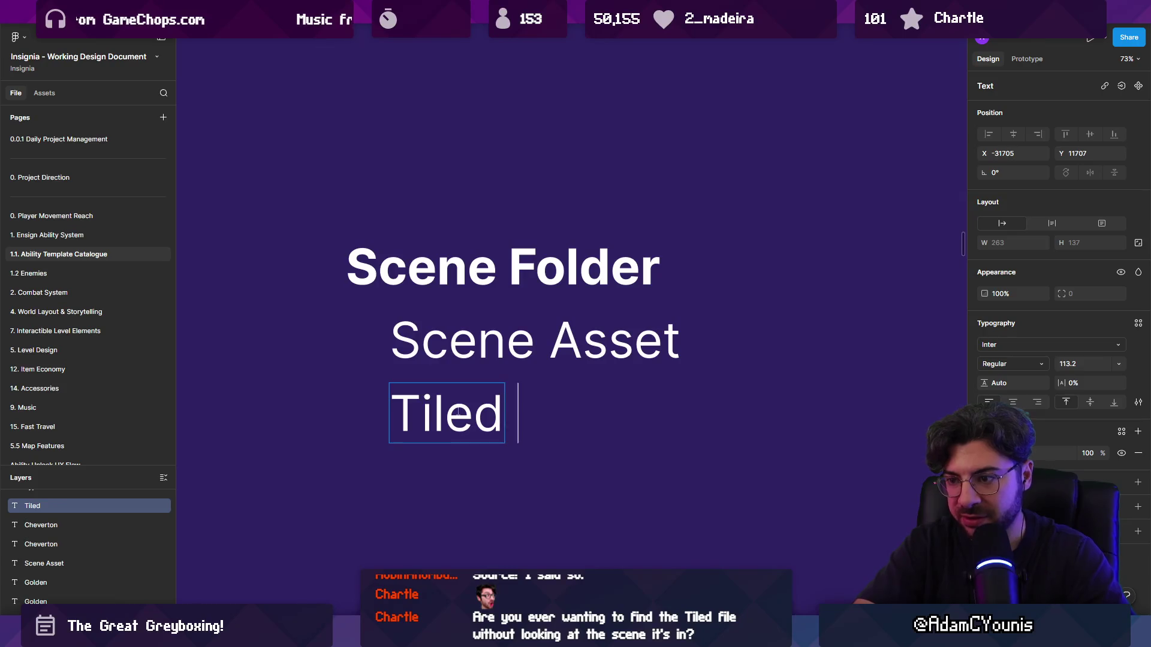
text(File)
key(Escape)
key(Escape)
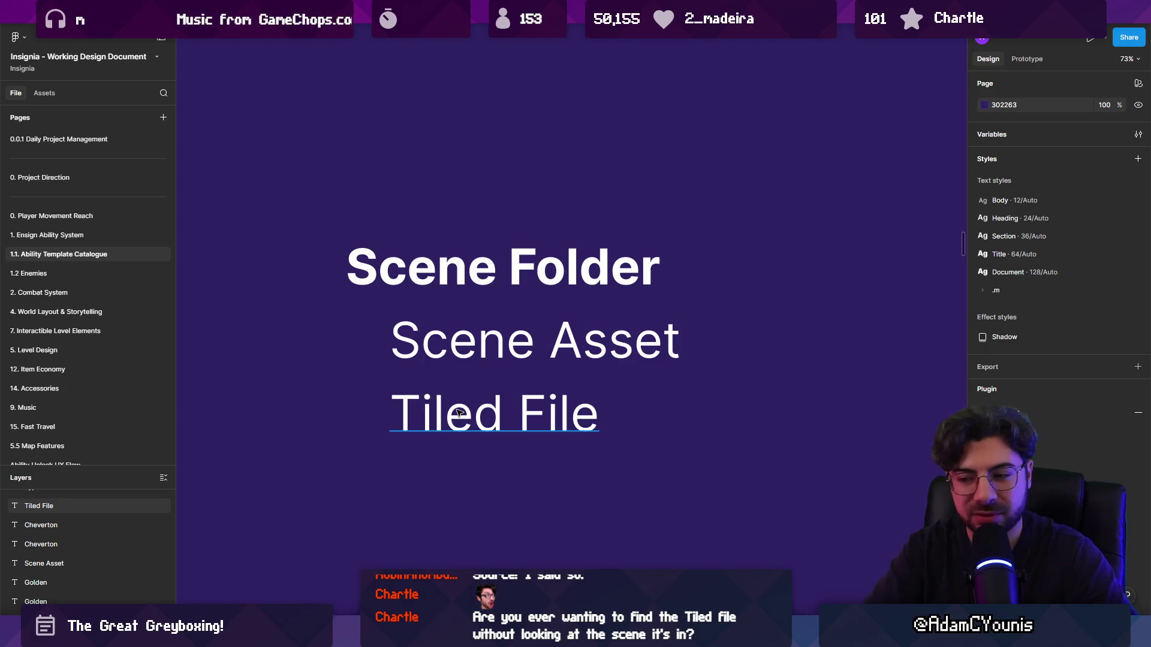
key(alt+Tab)
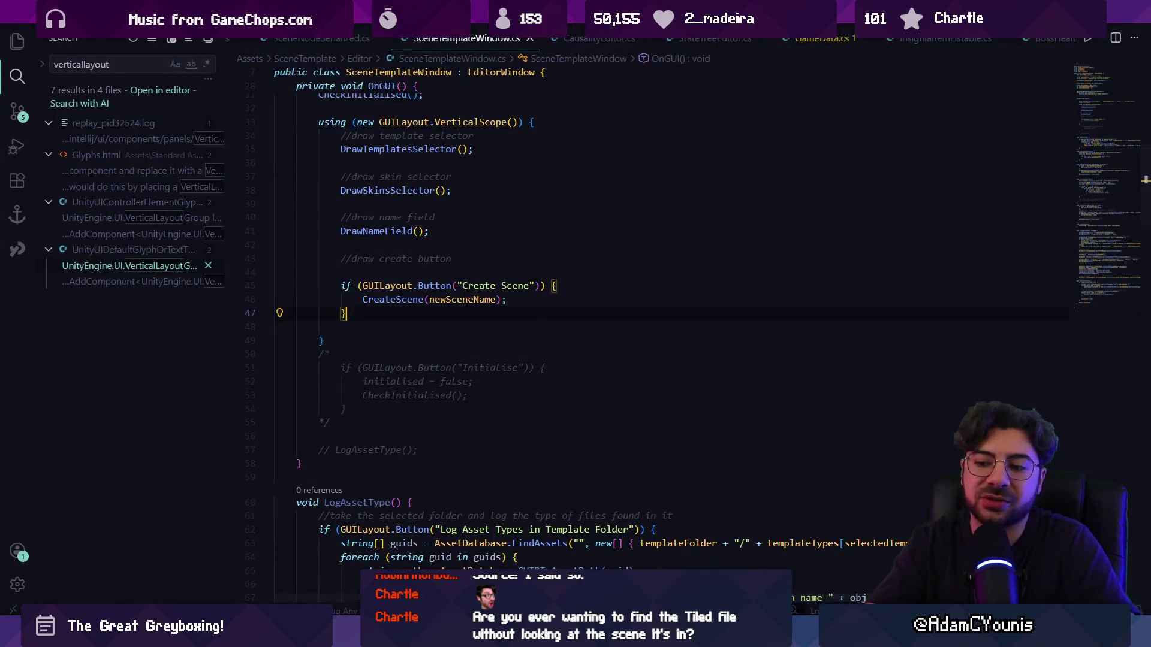
key(alt+Tab)
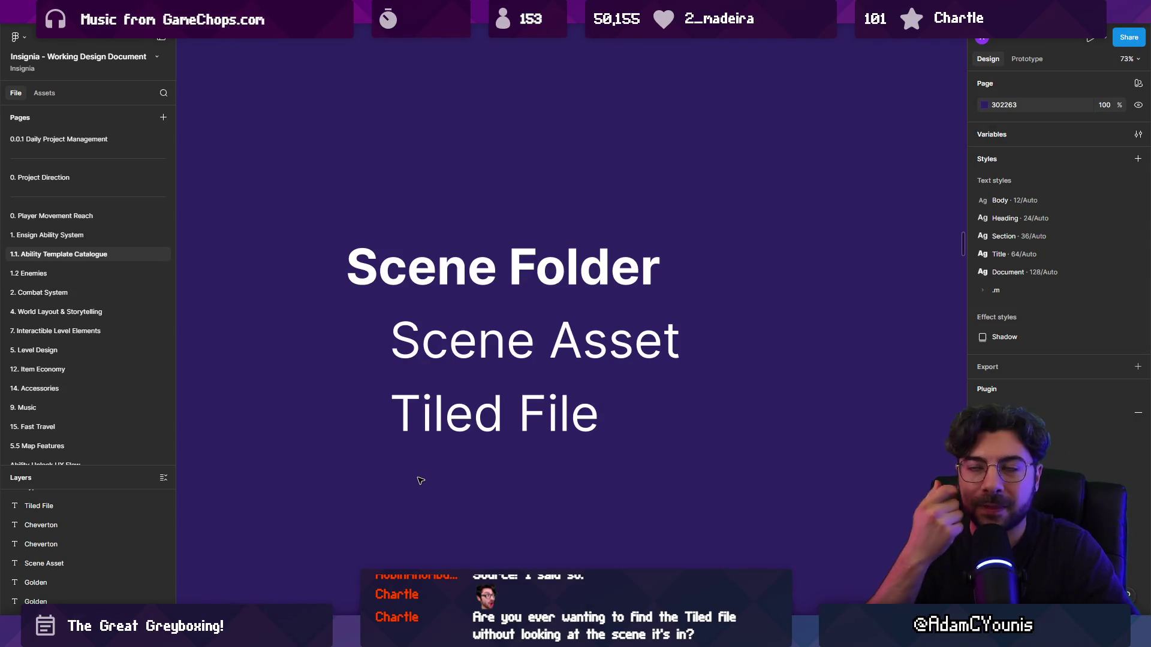
- Nest Tiled File under Scene Asset and draw a small triangle marker to its left
click(438, 411)
mouse_move(440, 417)
mouse_down()
mouse_move(486, 345)
mouse_move(469, 377)
mouse_move(501, 404)
mouse_move(517, 400)
mouse_up()
ctrl+scroll(411, 414, up, 1)
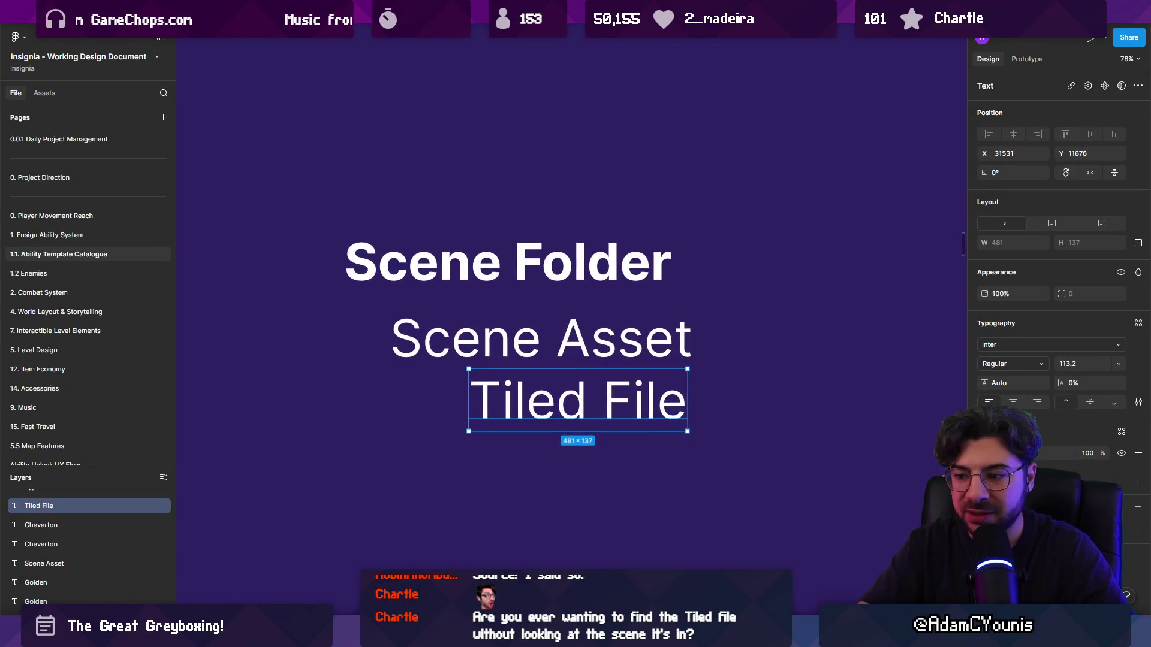
click(543, 612)
click(569, 542)
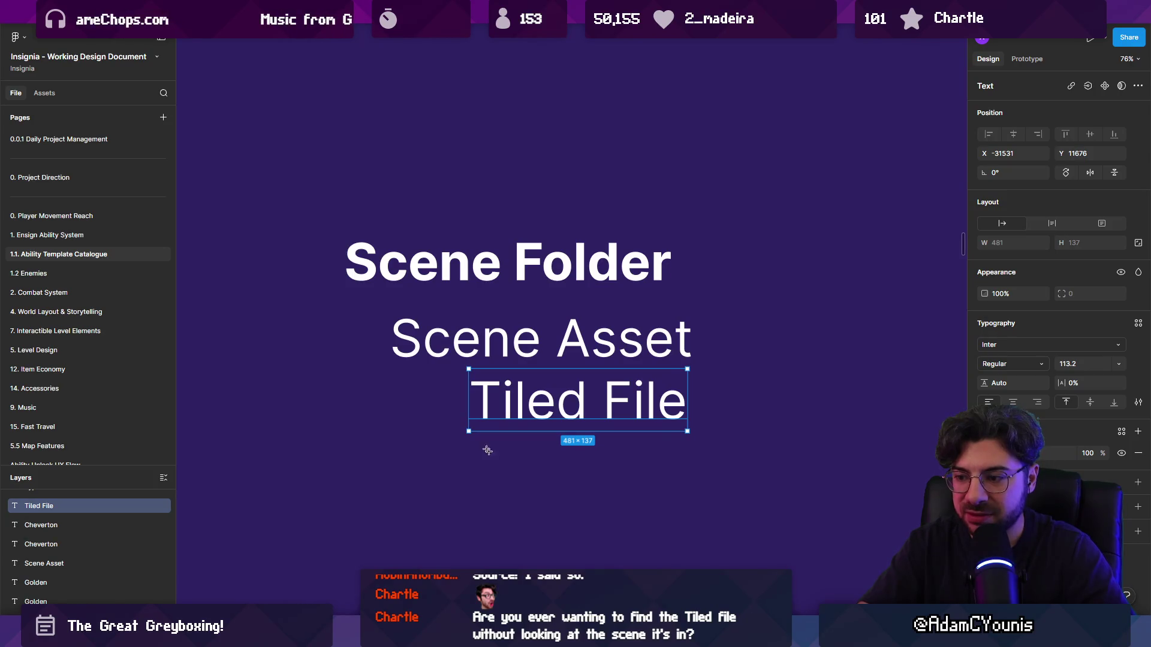
mouse_move(405, 417)
mouse_down()
mouse_move(444, 378)
mouse_move(443, 422)
mouse_move(398, 416)
mouse_move(435, 399)
mouse_up()
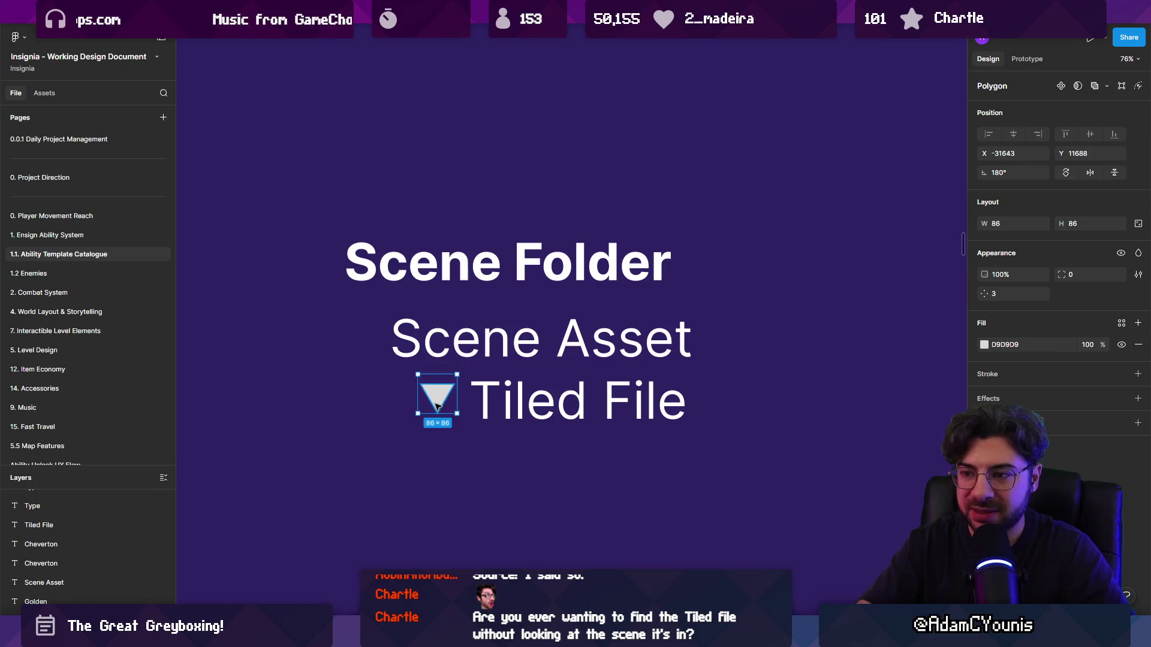
- Select every item of the Scene Folder labels mock-up and delete them
click(543, 405)
click(548, 340)
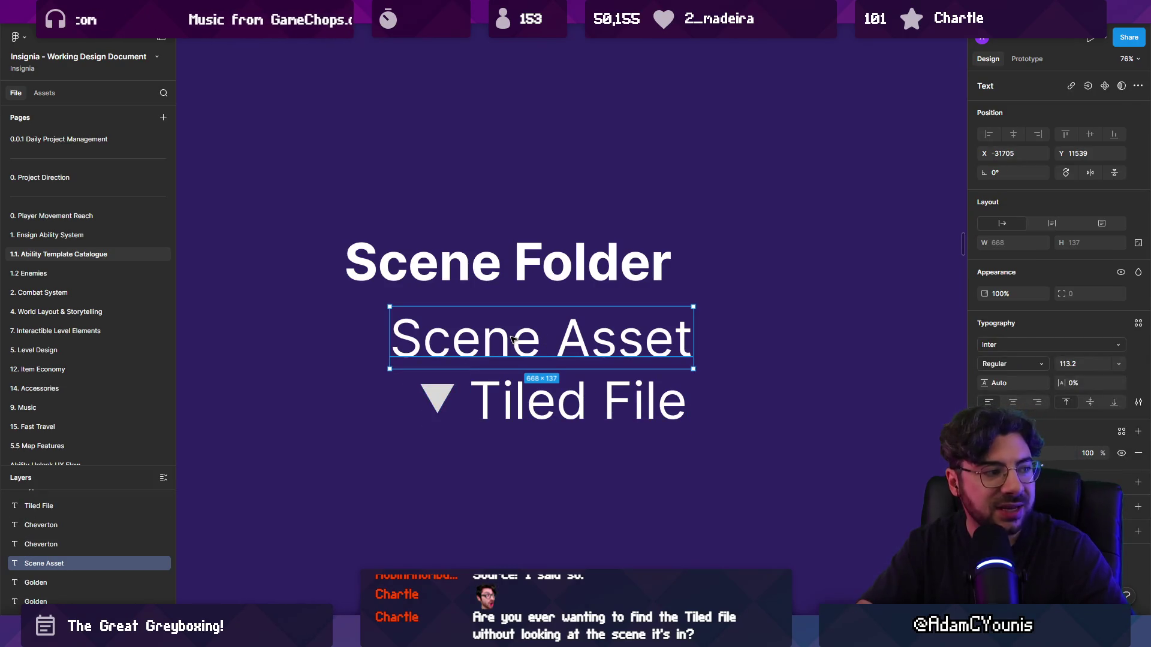
click(506, 272)
click(527, 338)
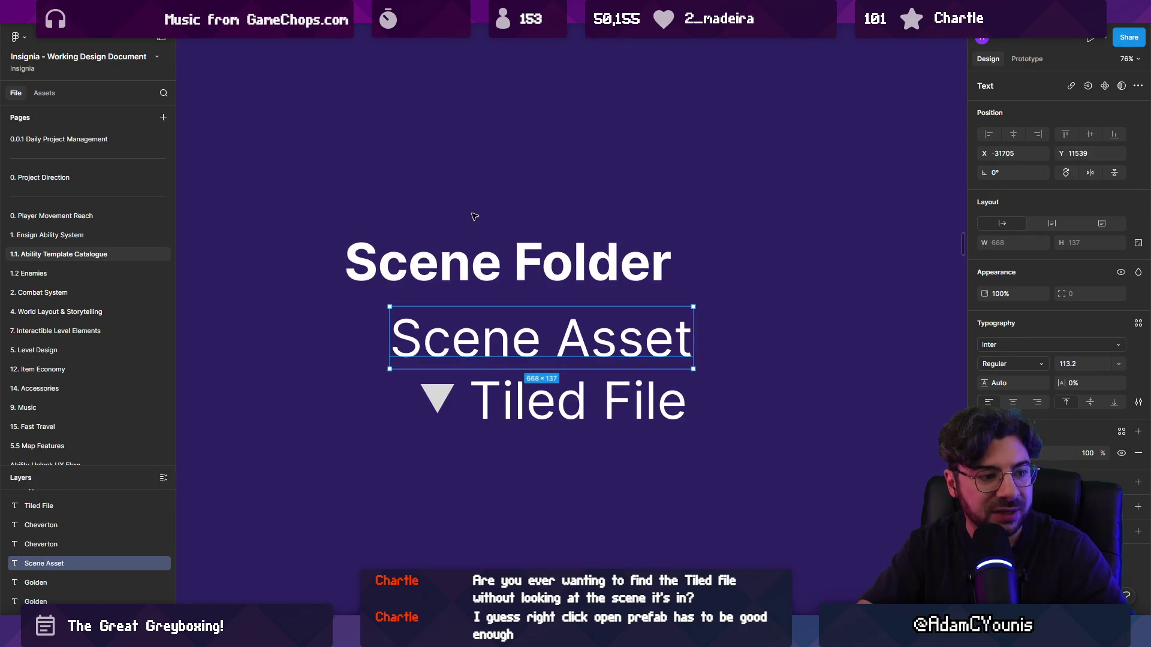
drag(398, 174, 618, 467)
key(Delete)
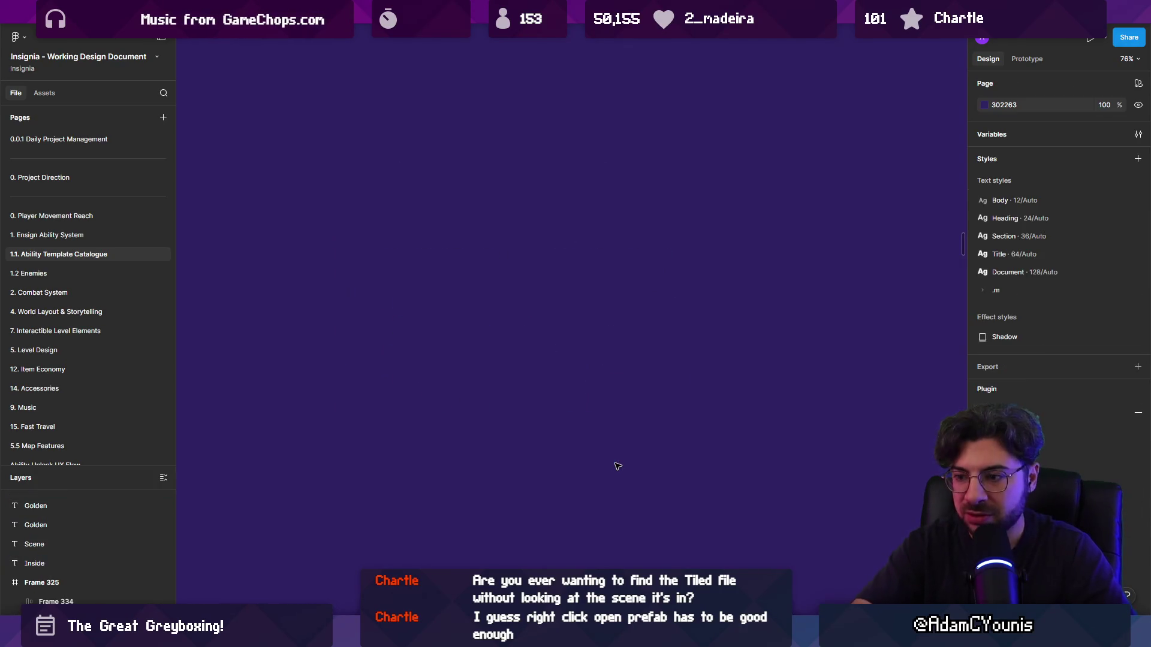
- Back in Unity, locate the Wind Test_Map and Wind Test scene assets in the Project panel
key(alt+Tab)
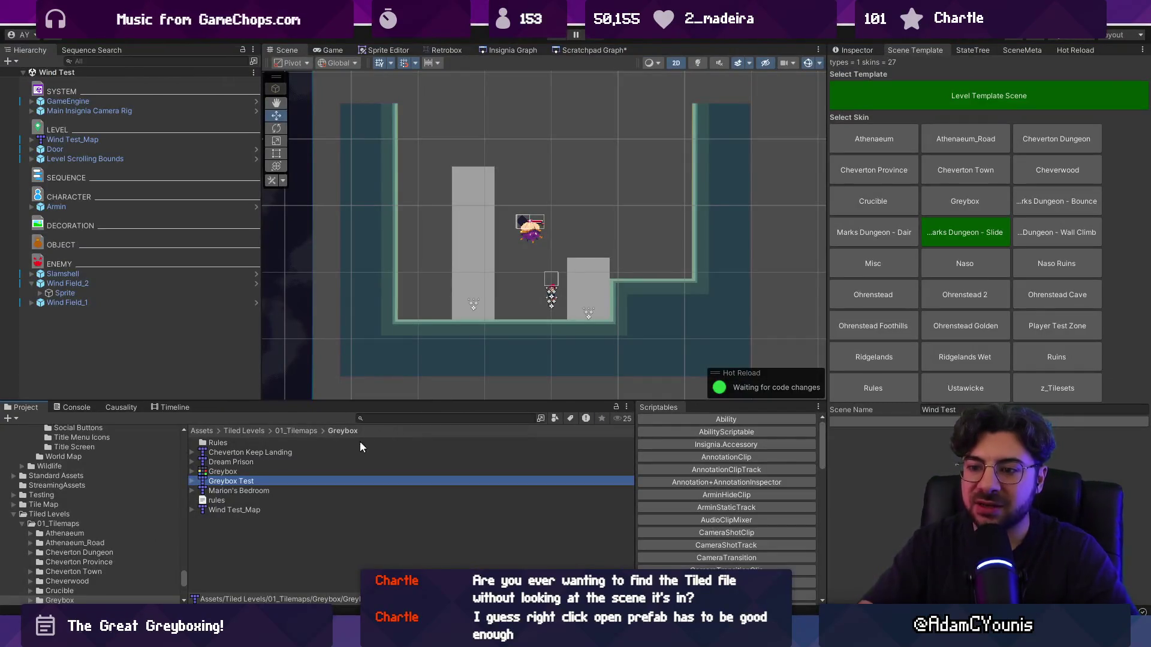
click(52, 72)
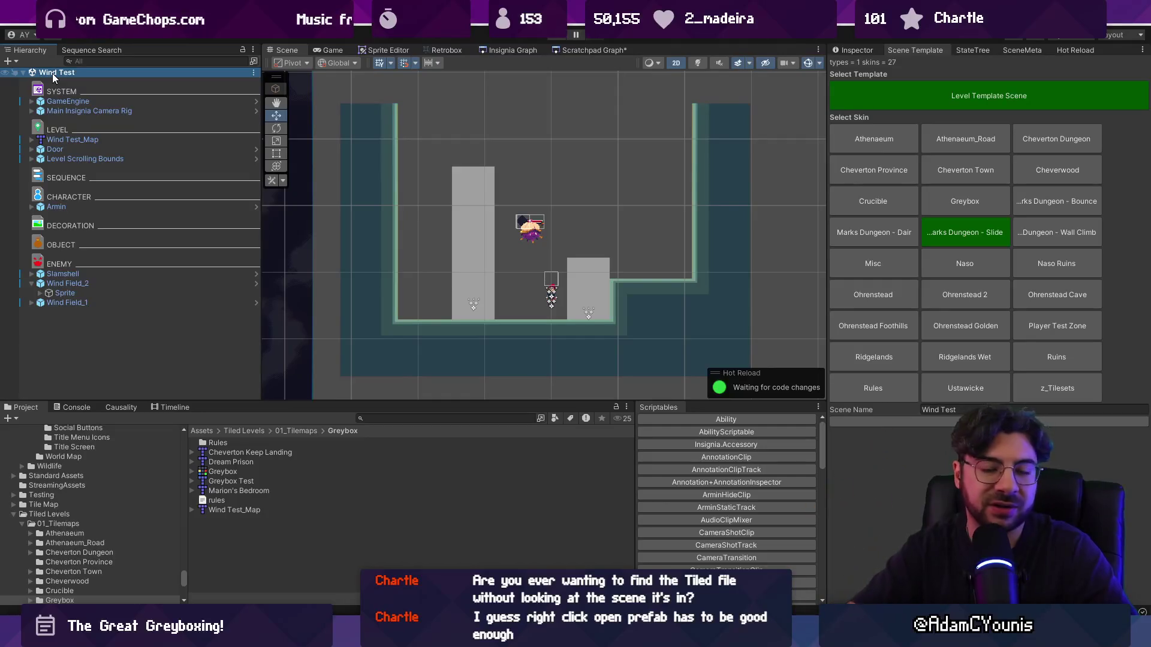
right_click(72, 139)
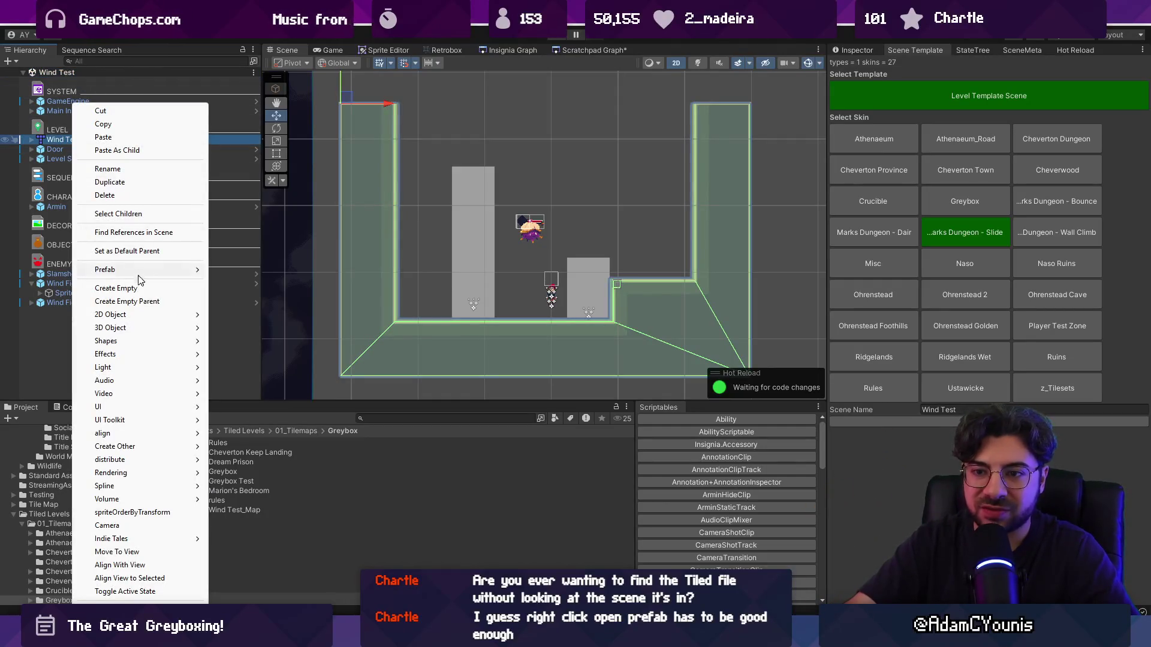
mouse_move(132, 270)
click(242, 289)
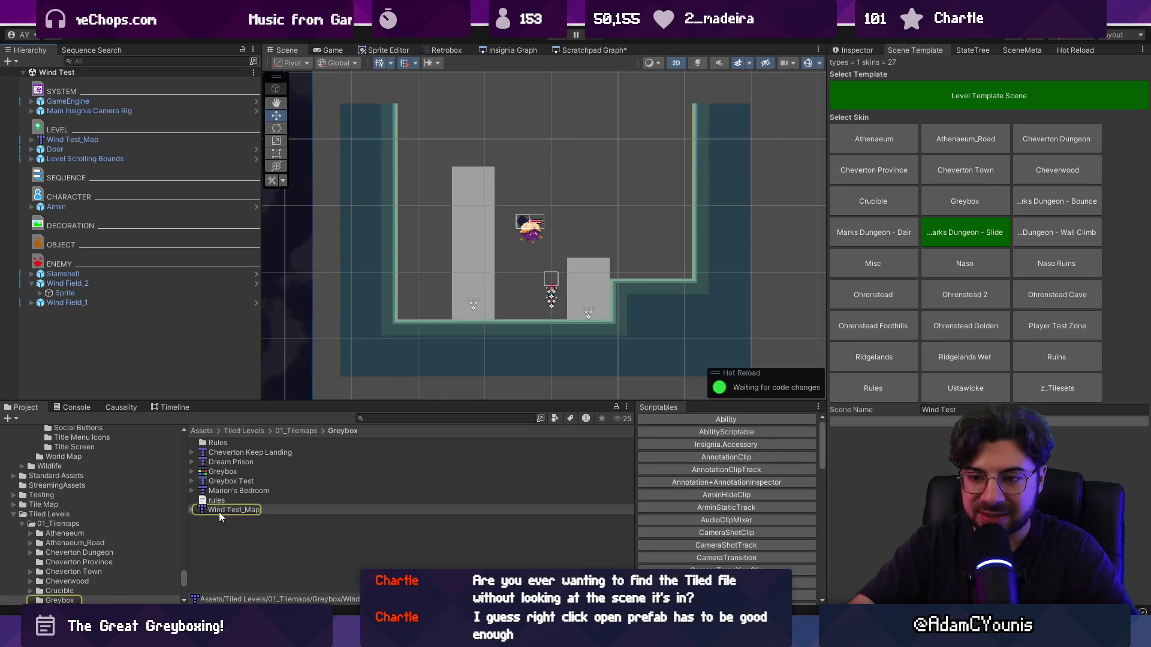
click(120, 73)
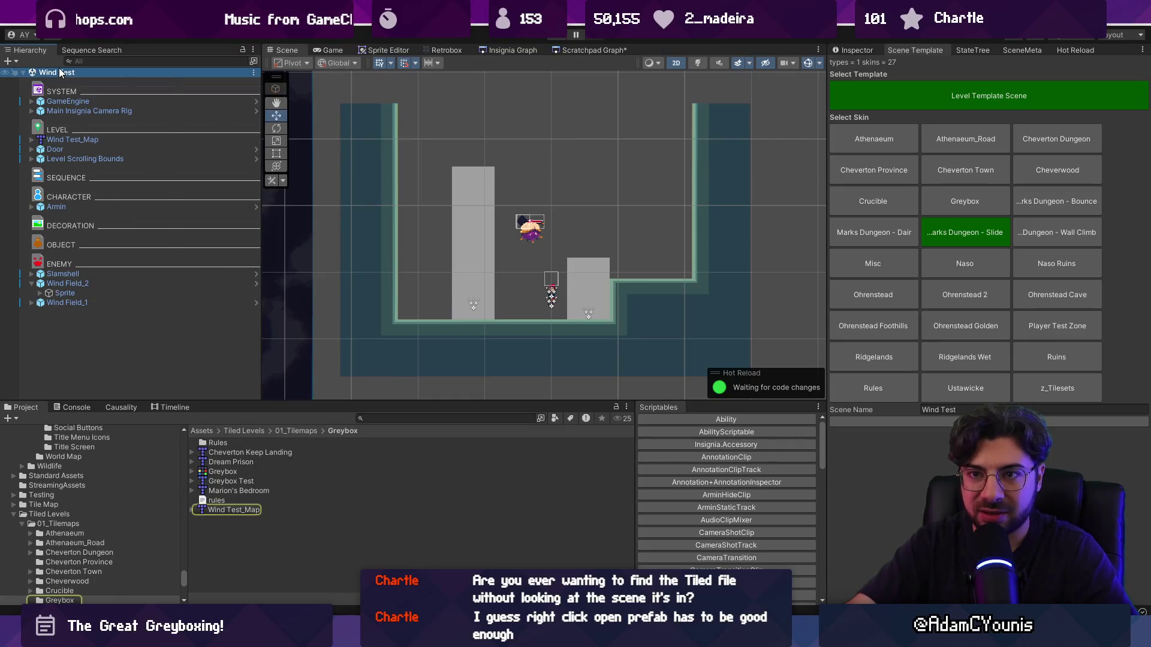
right_click(59, 72)
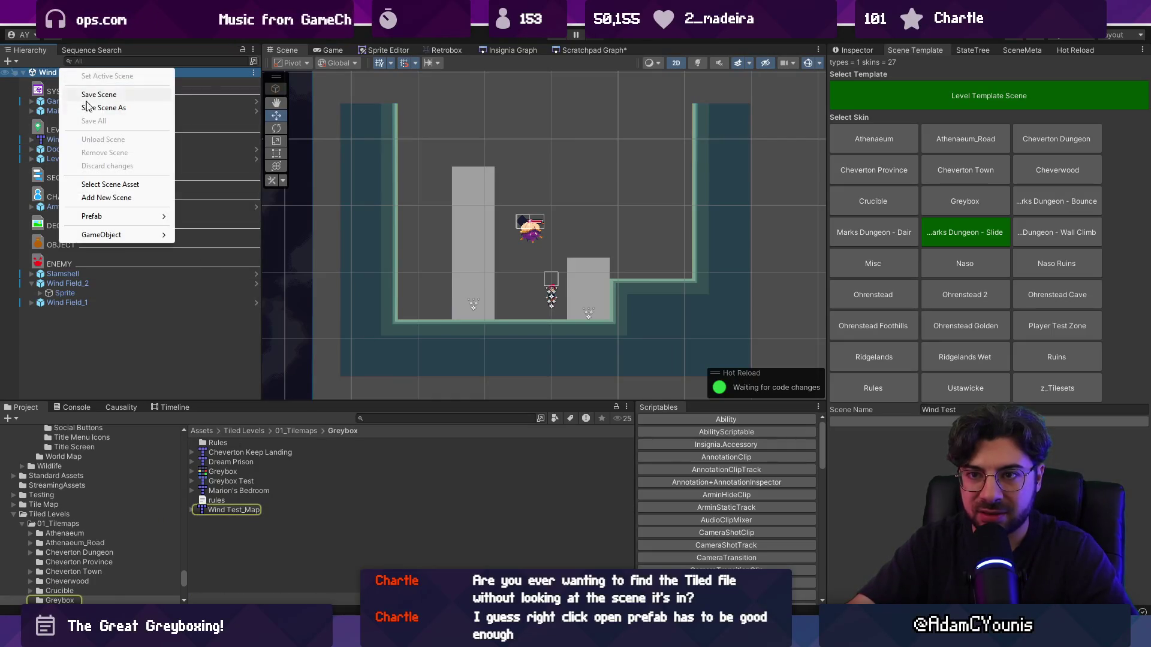
click(81, 185)
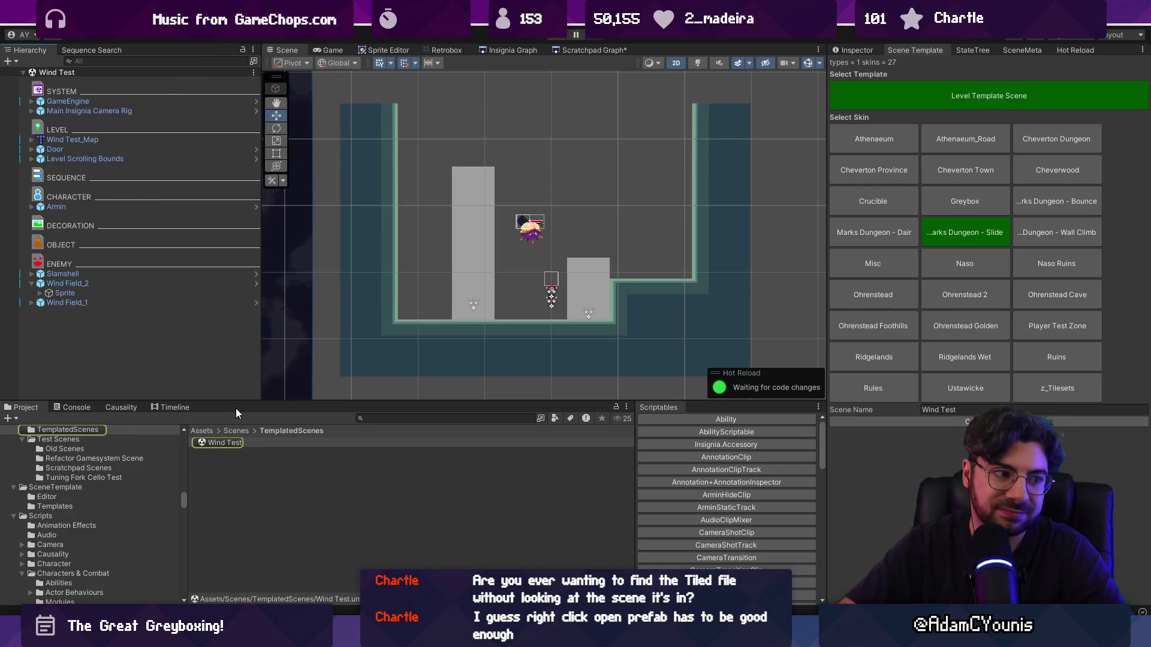
- Search the project for 'wind test' and select the Wind Test snapshot asset
click(382, 420)
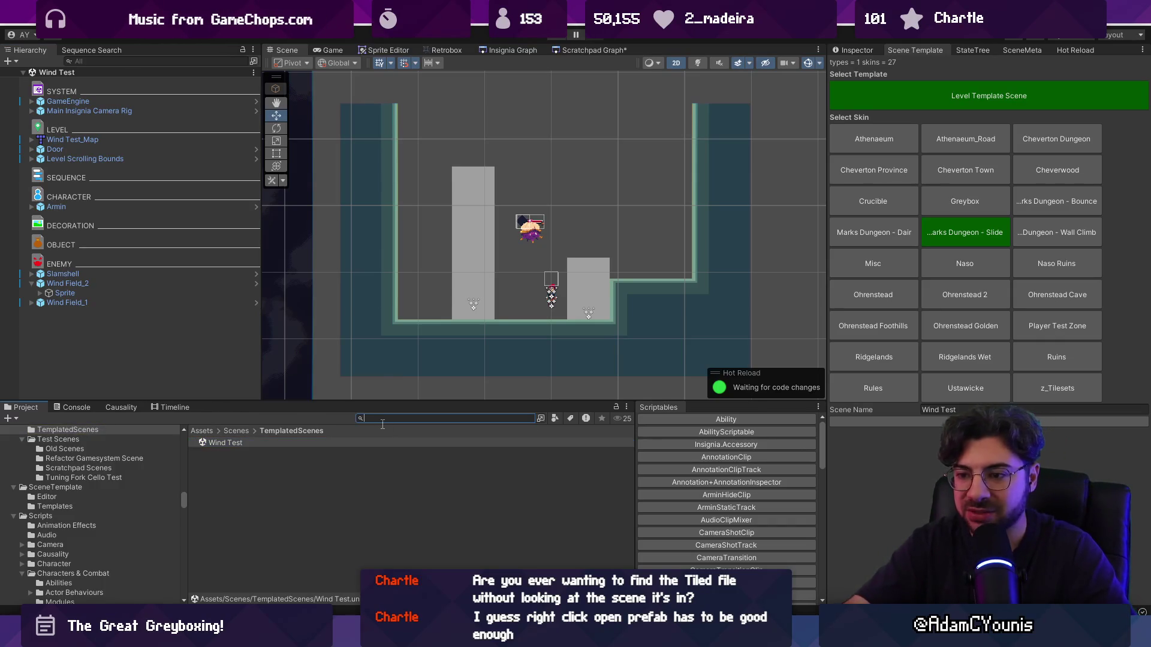
text(wind test)
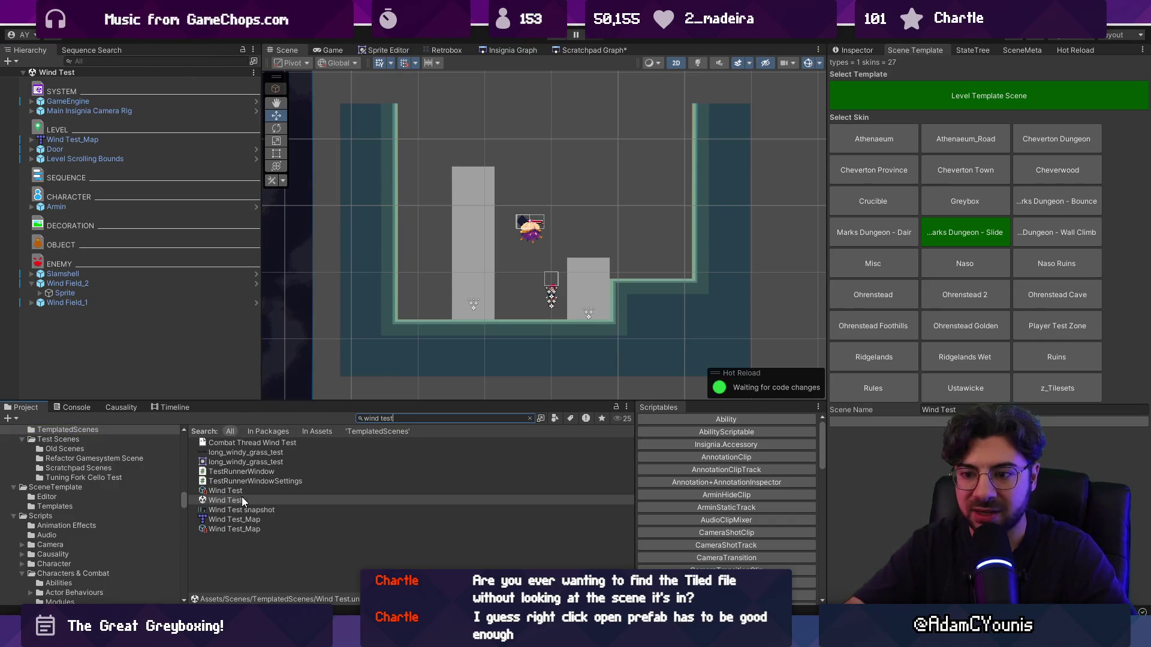
click(237, 500)
ctrl+click(235, 520)
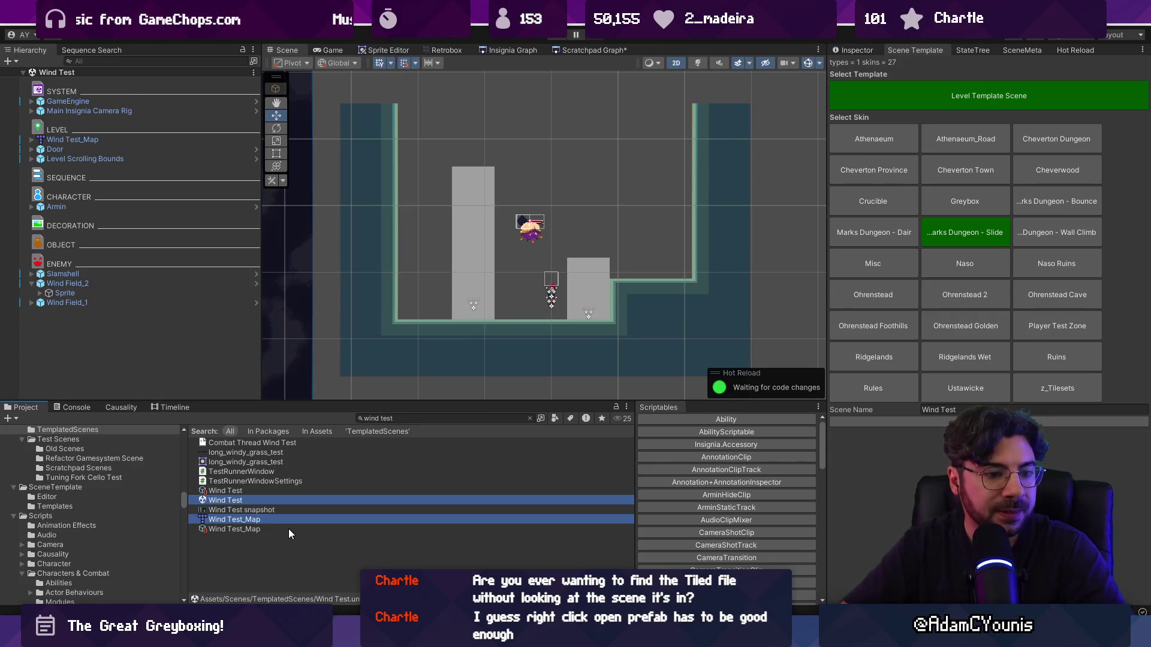
click(293, 550)
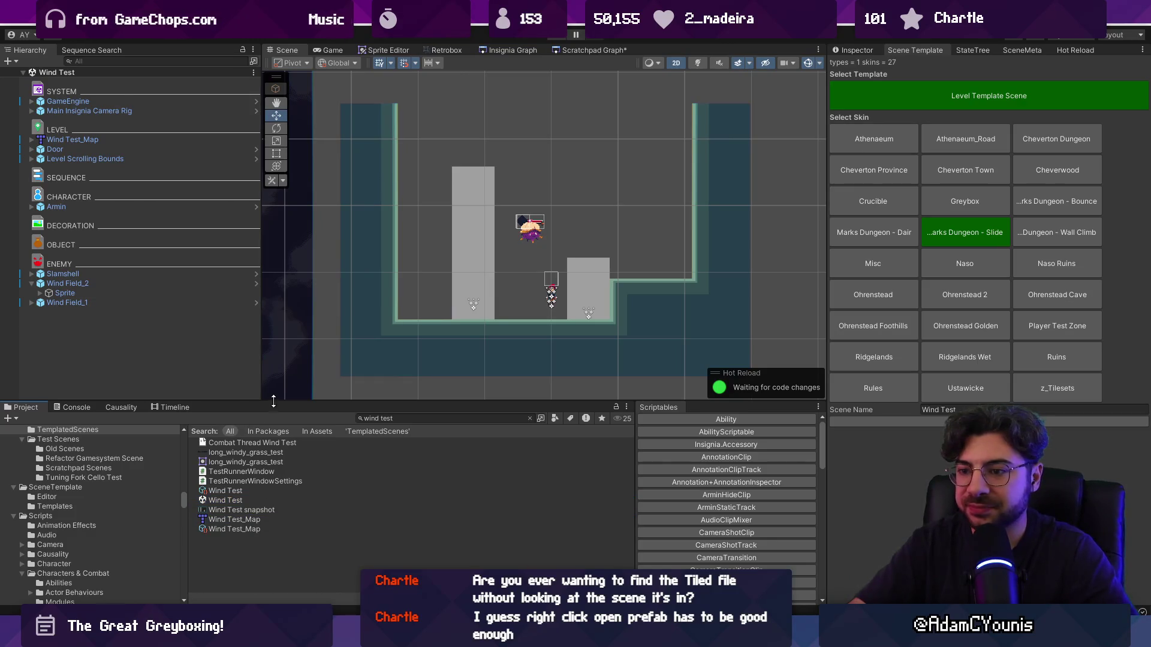
drag(282, 401, 282, 378)
click(240, 486)
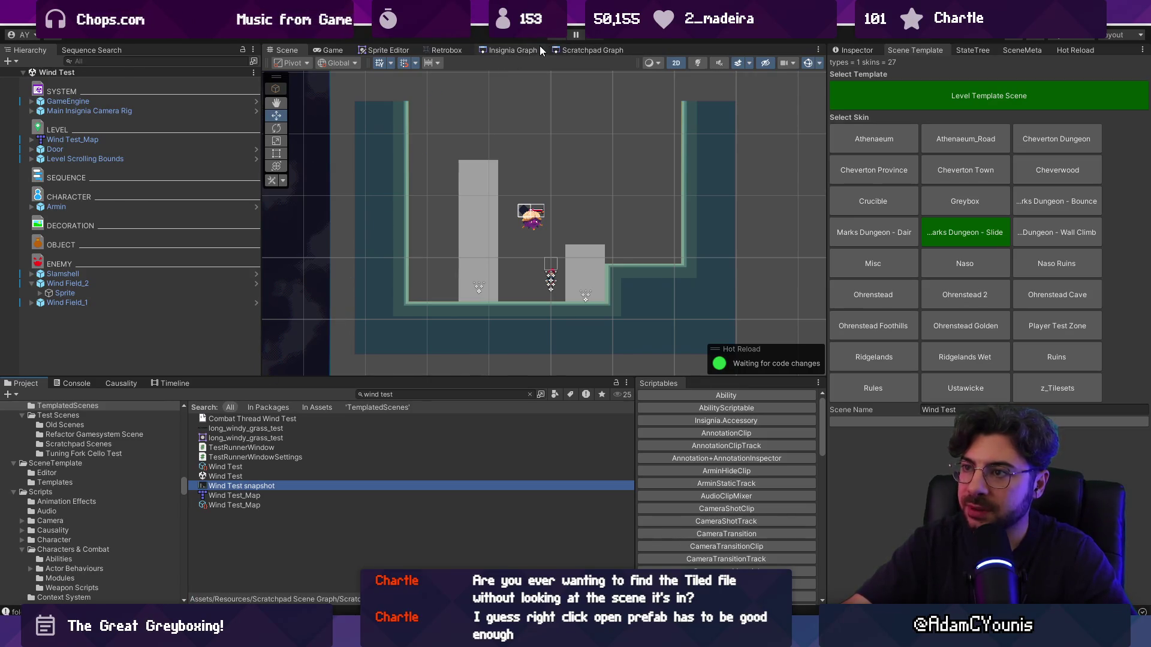
- Check the scratchpad graph, then select the ledges layer, the Ledge object and Wind Test_Map in the scene
click(572, 48)
scroll(533, 251, down, 3)
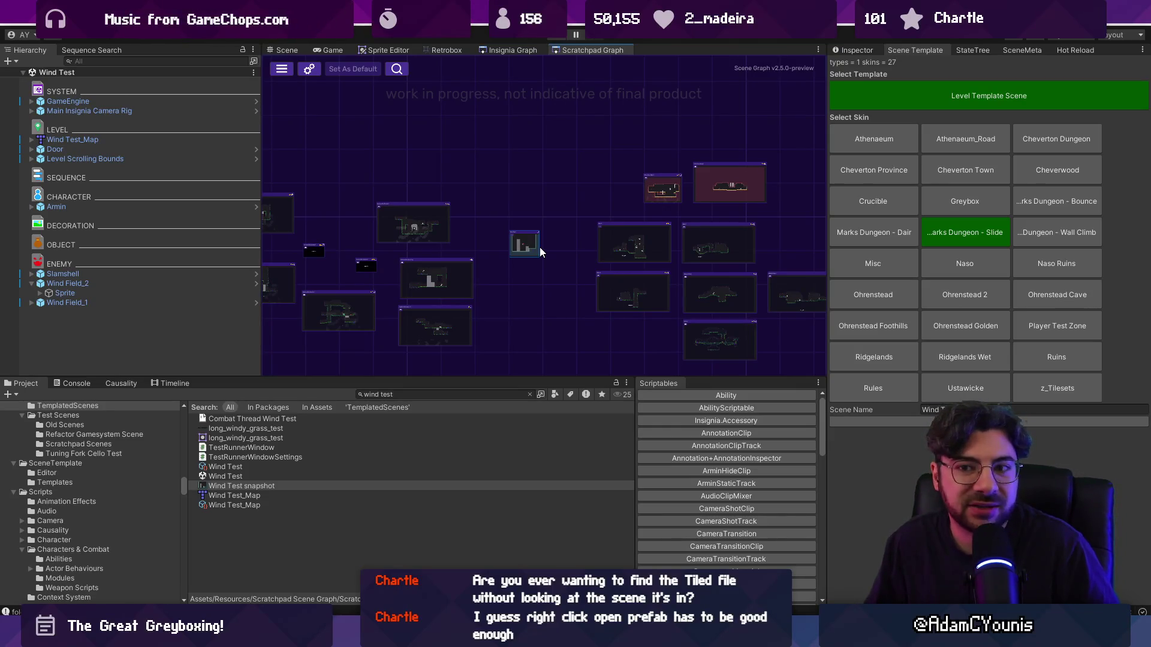
click(193, 139)
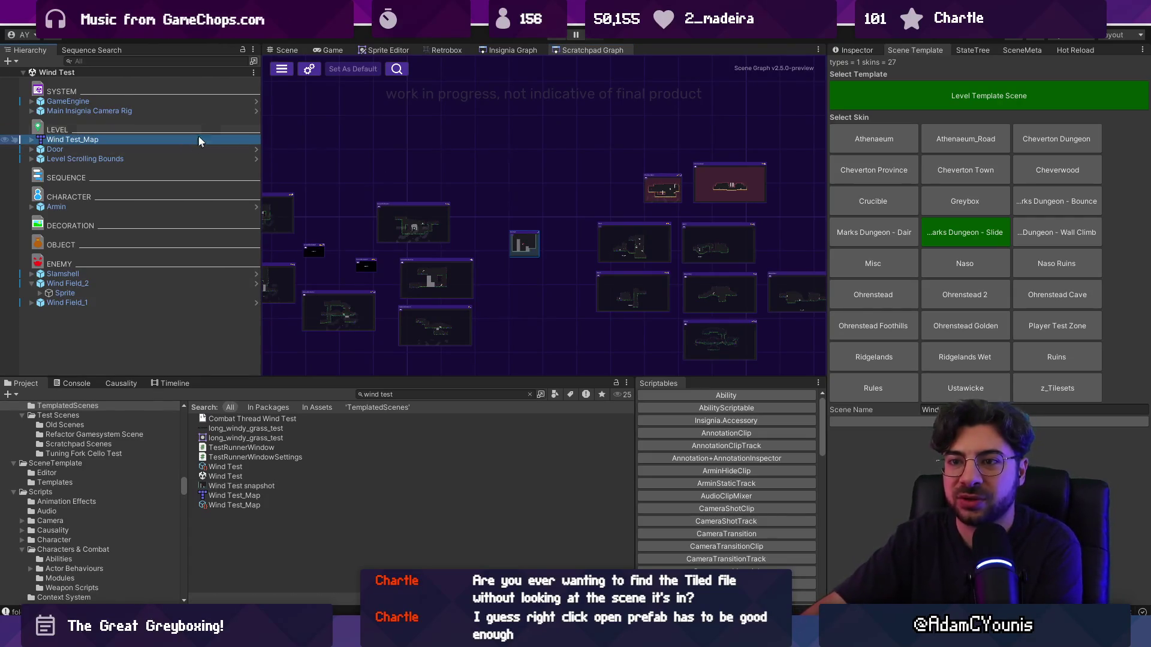
click(283, 49)
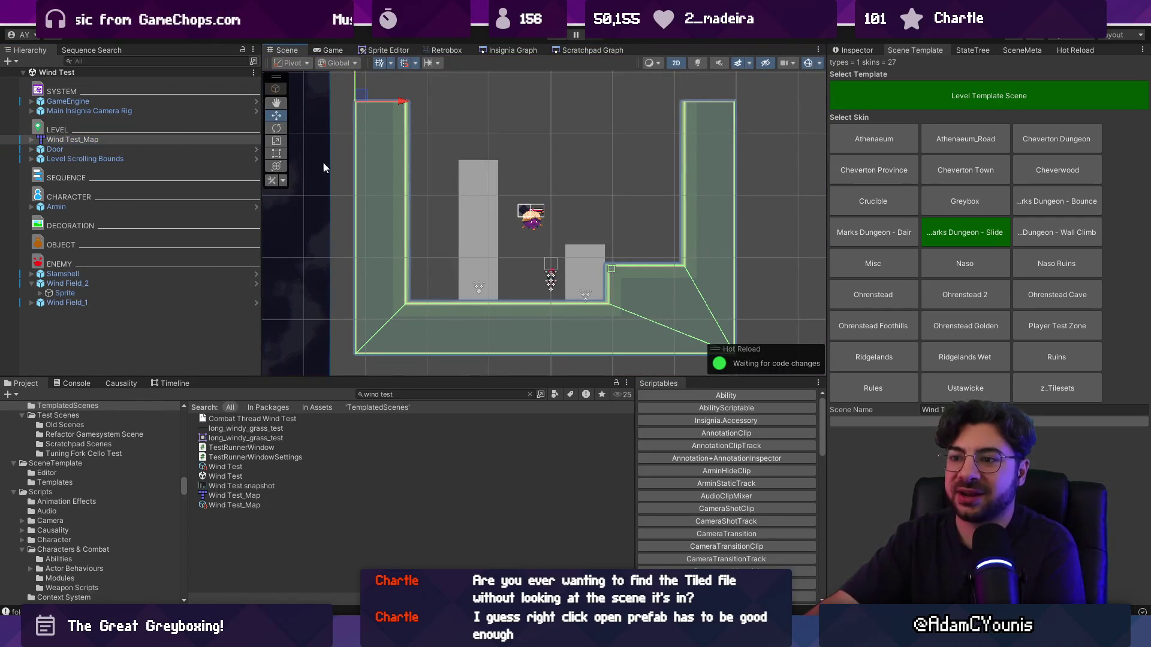
click(375, 224)
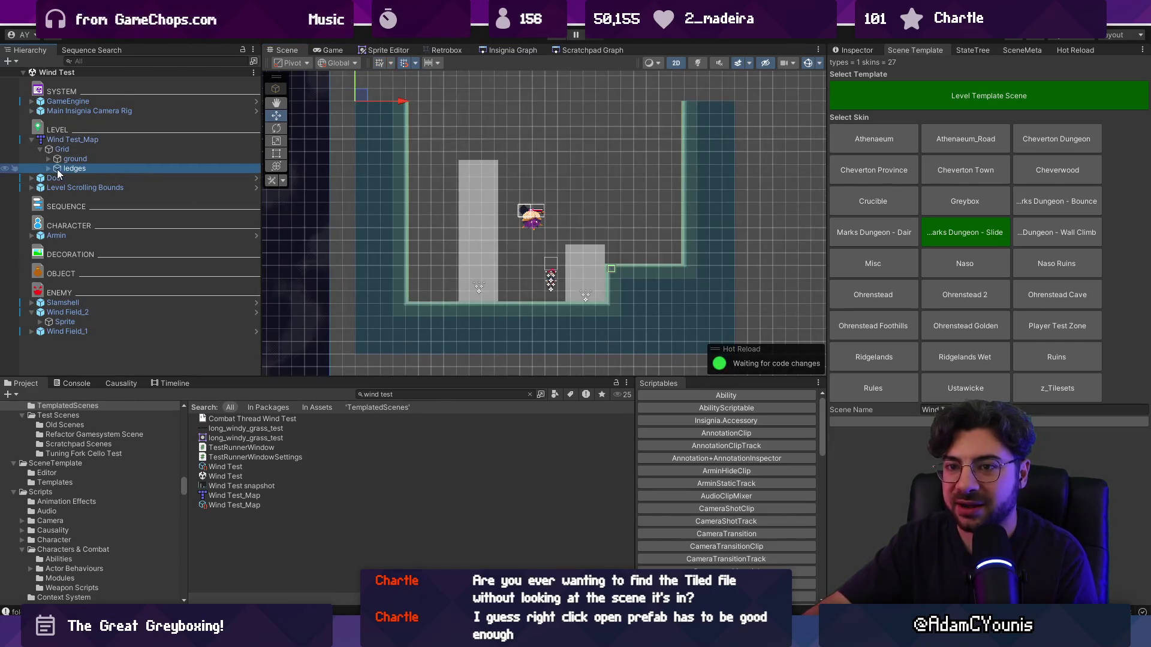
click(52, 169)
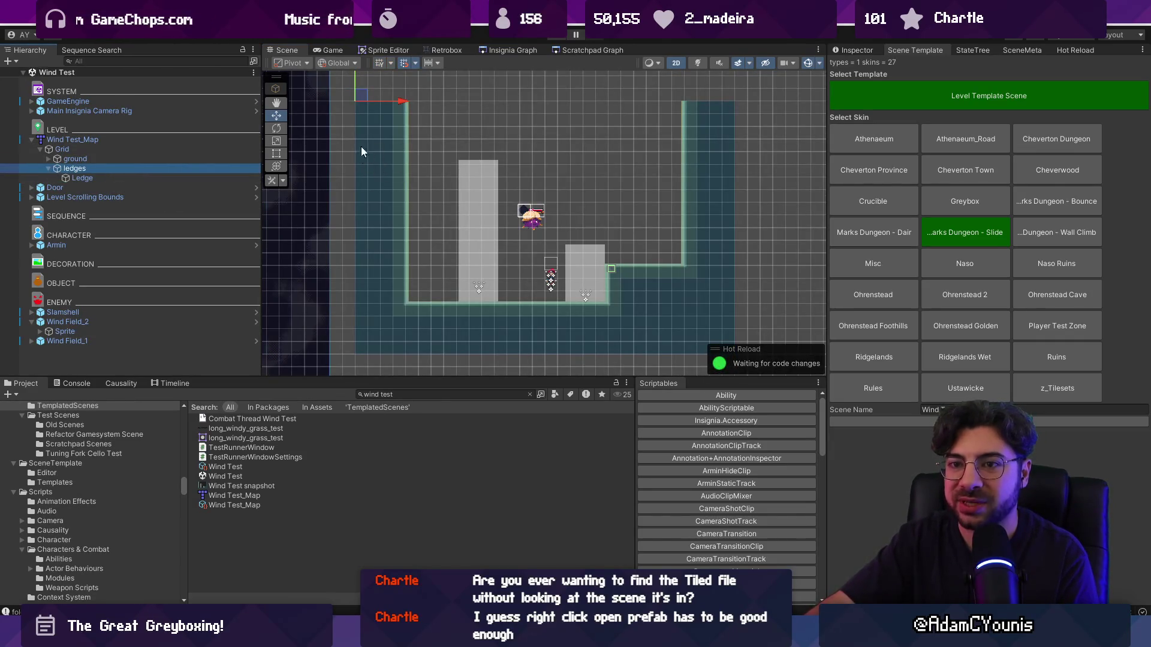
click(81, 139)
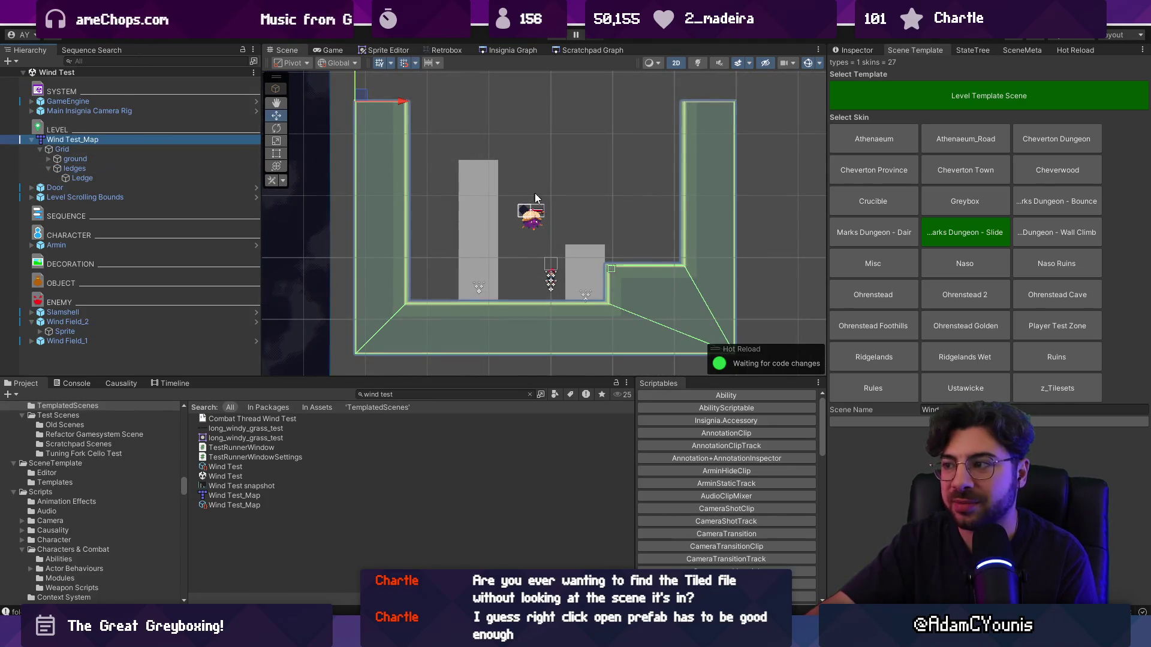
key(alt+Tab)
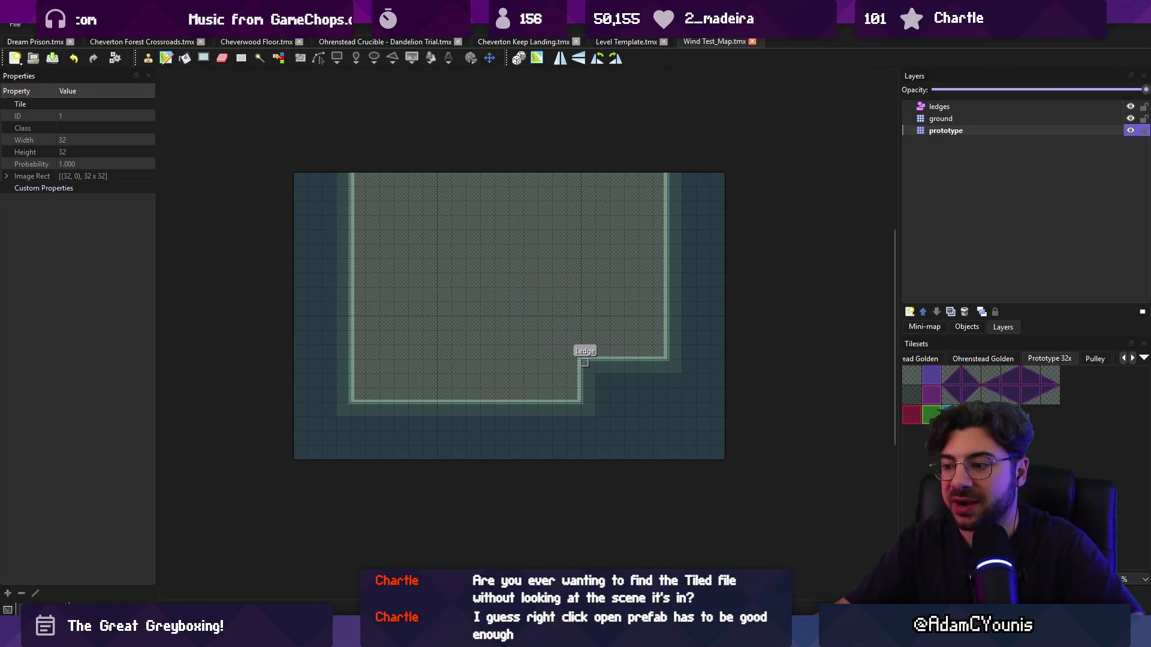
key(r)
mouse_move(337, 237)
mouse_down()
mouse_move(696, 406)
mouse_move(686, 412)
mouse_move(696, 426)
mouse_up()
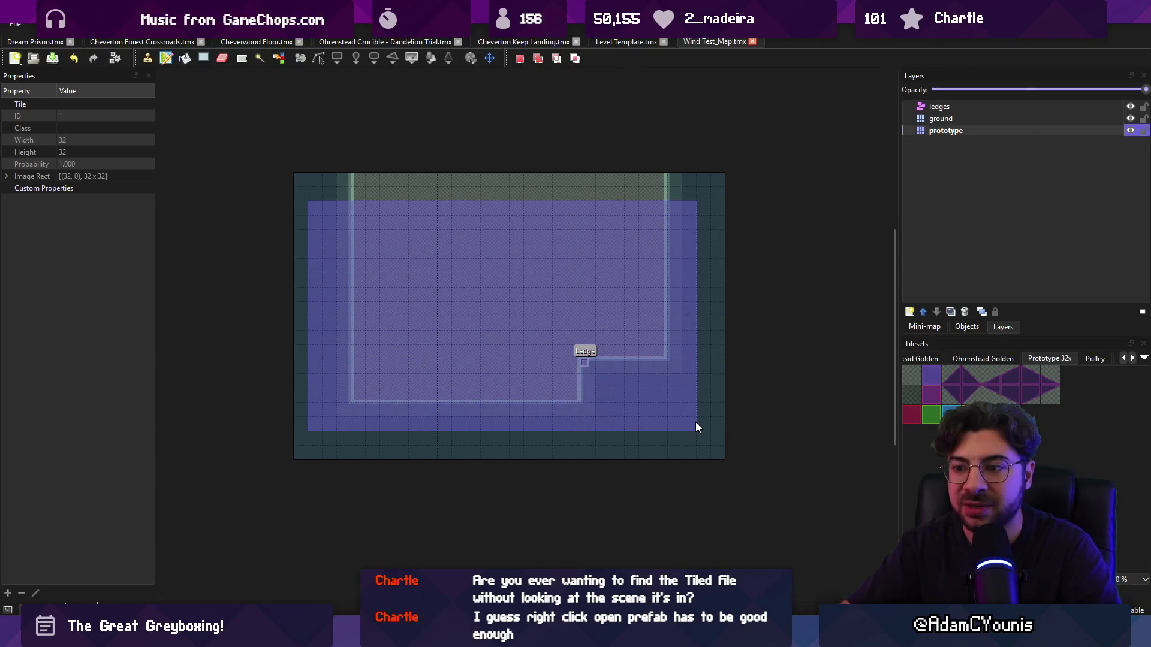
click(244, 240)
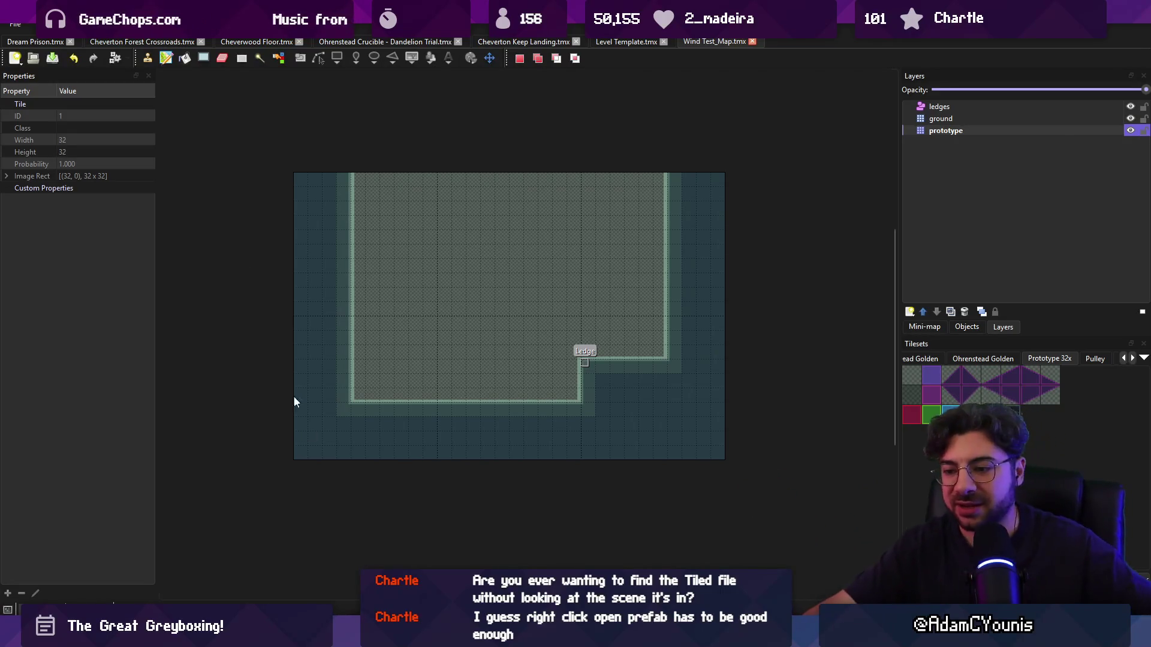
key(alt+Tab)
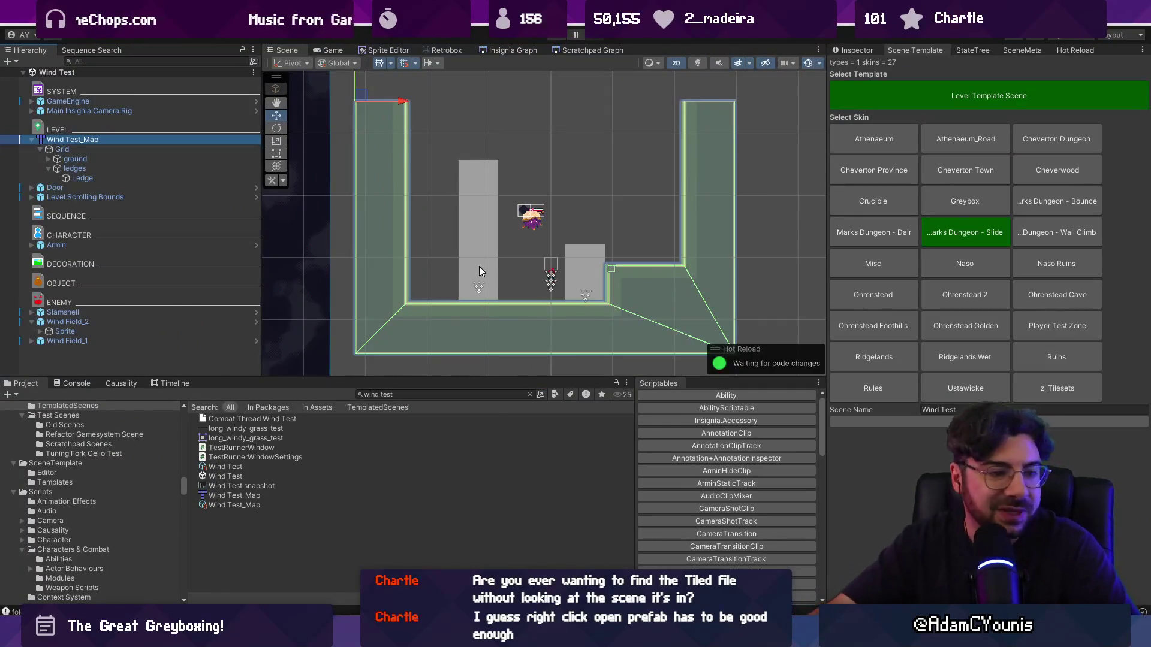
- Widen the scene area by narrowing the object list, and bring up the scratchpad scene graph
scroll(483, 246, down, 1)
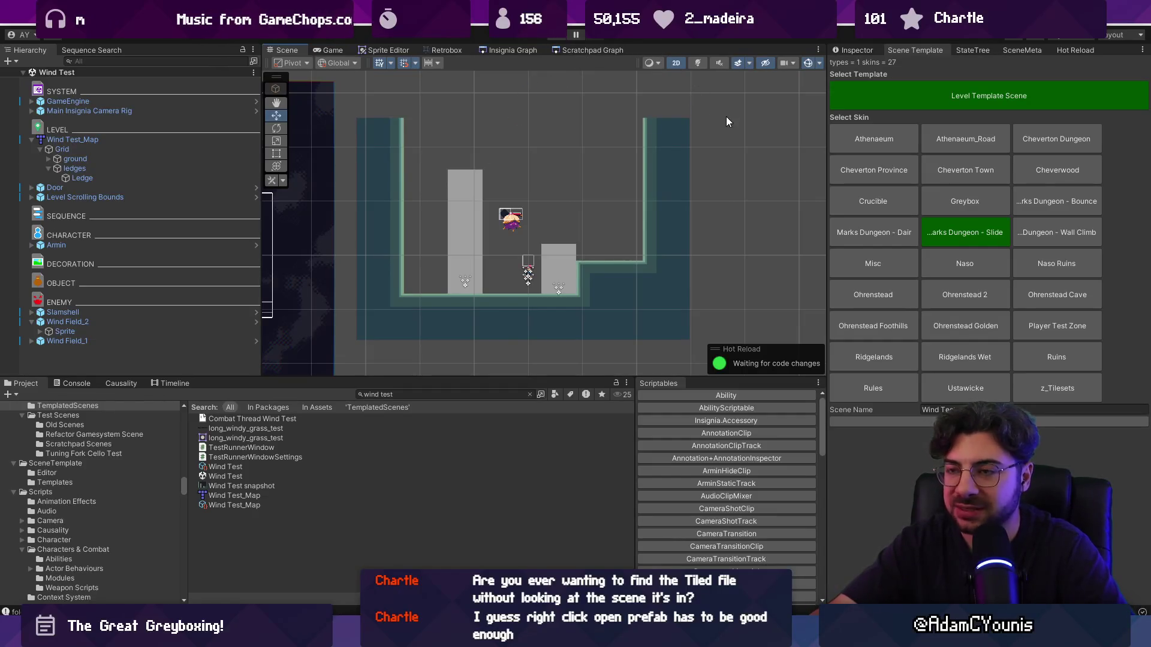
drag(826, 95, 832, 96)
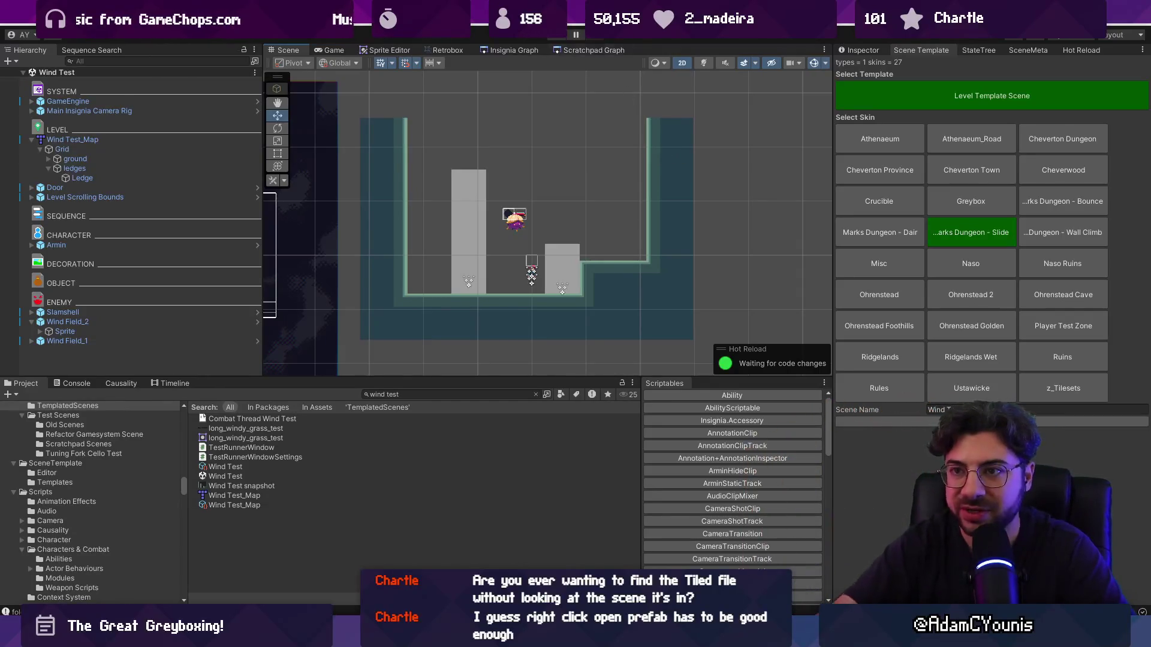
drag(260, 100, 222, 101)
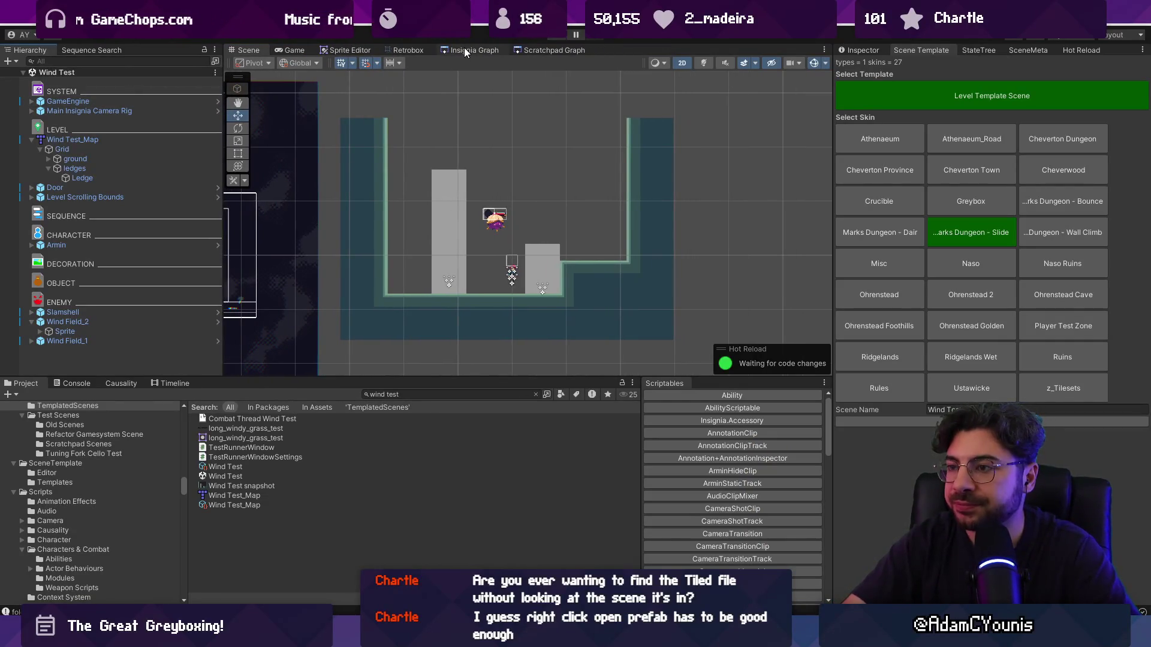
click(524, 48)
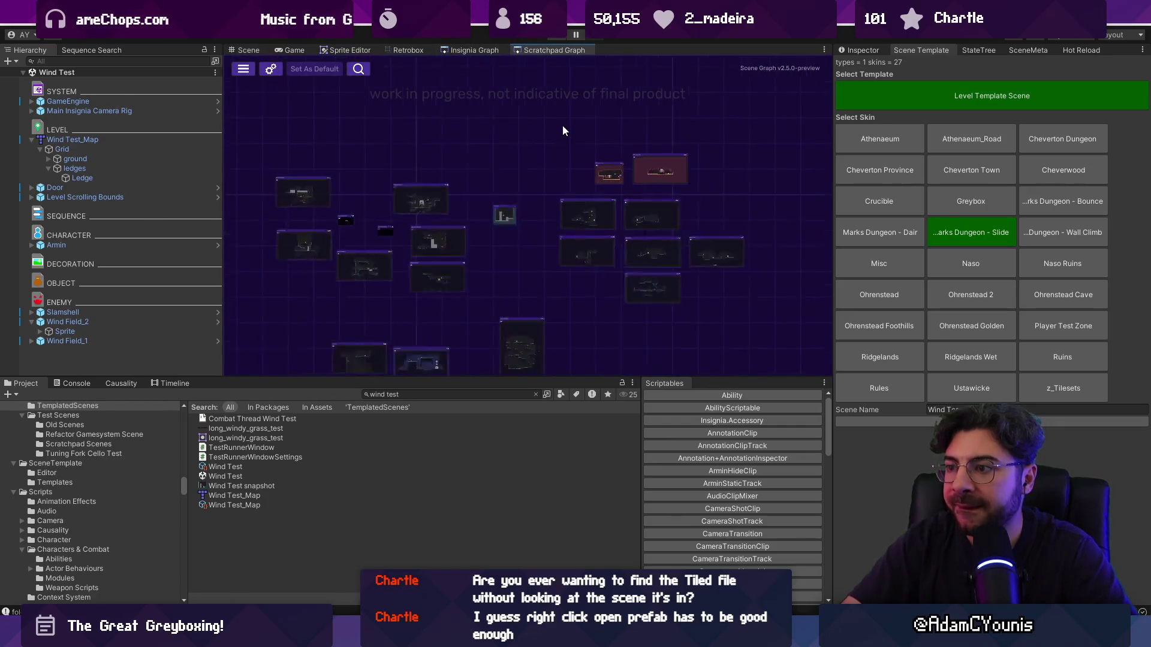
scroll(459, 178, up, 5)
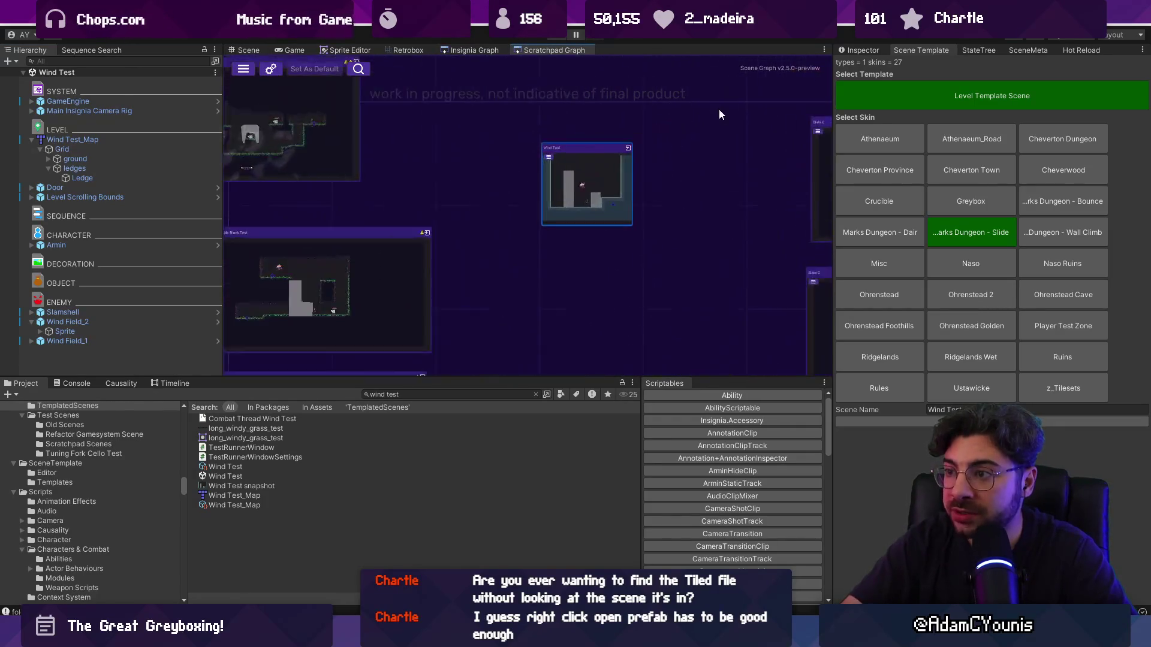
scroll(720, 114, up, 3)
- Choose the Greybox skin for Level Template Scene and start editing the Scene Name
click(413, 395)
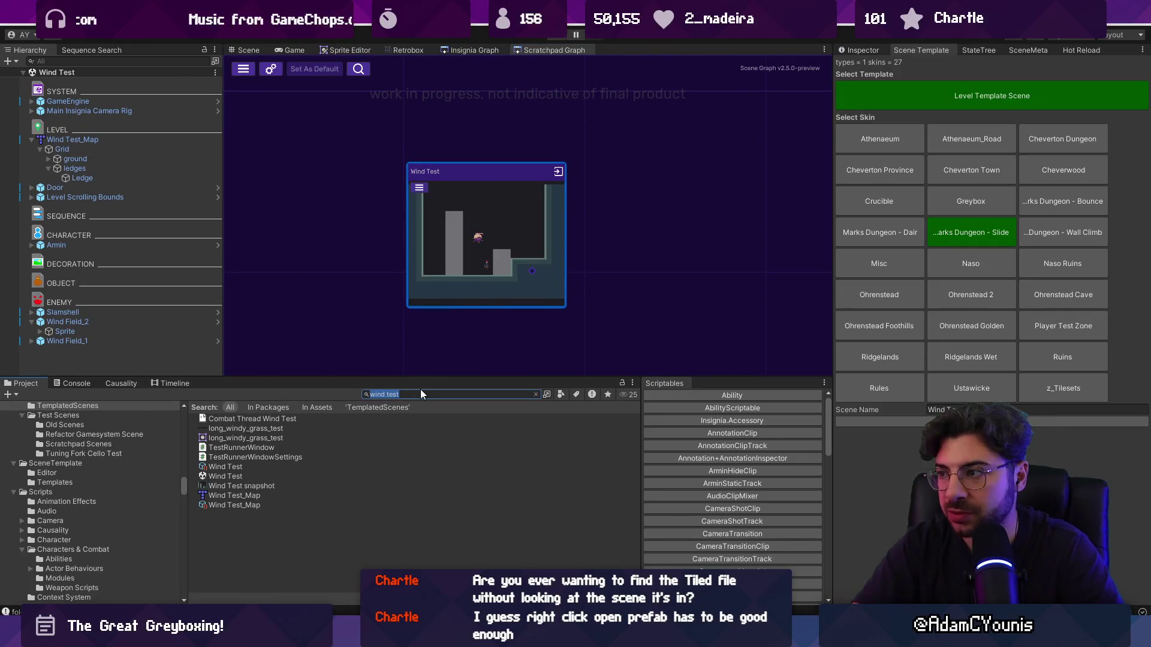
click(957, 108)
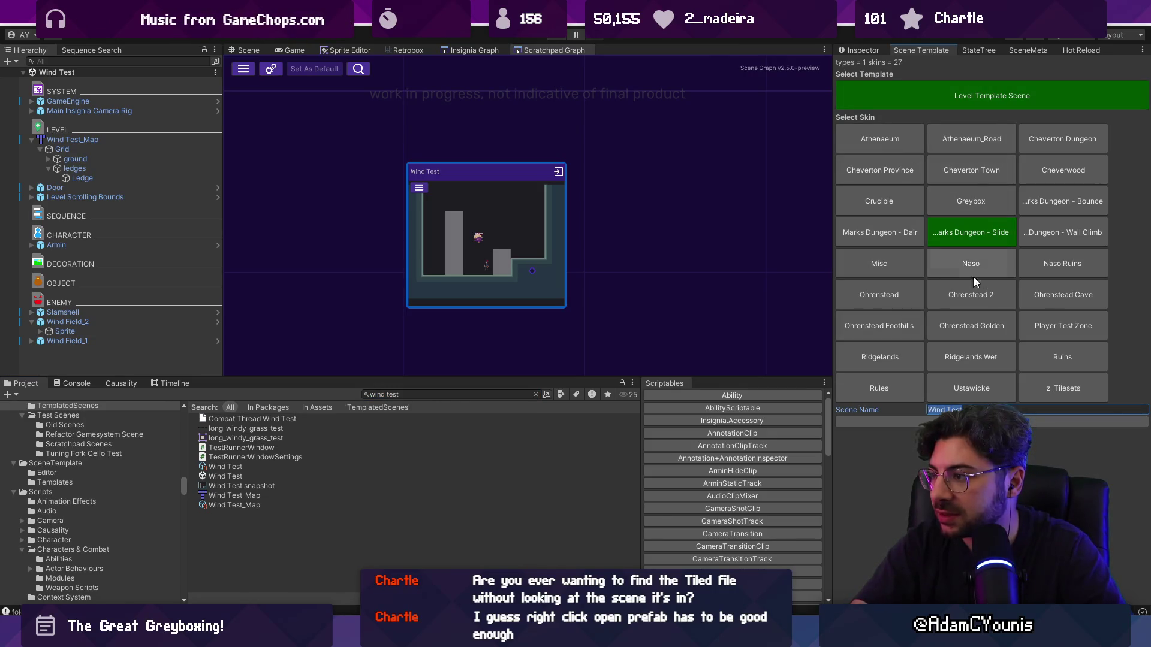
click(989, 201)
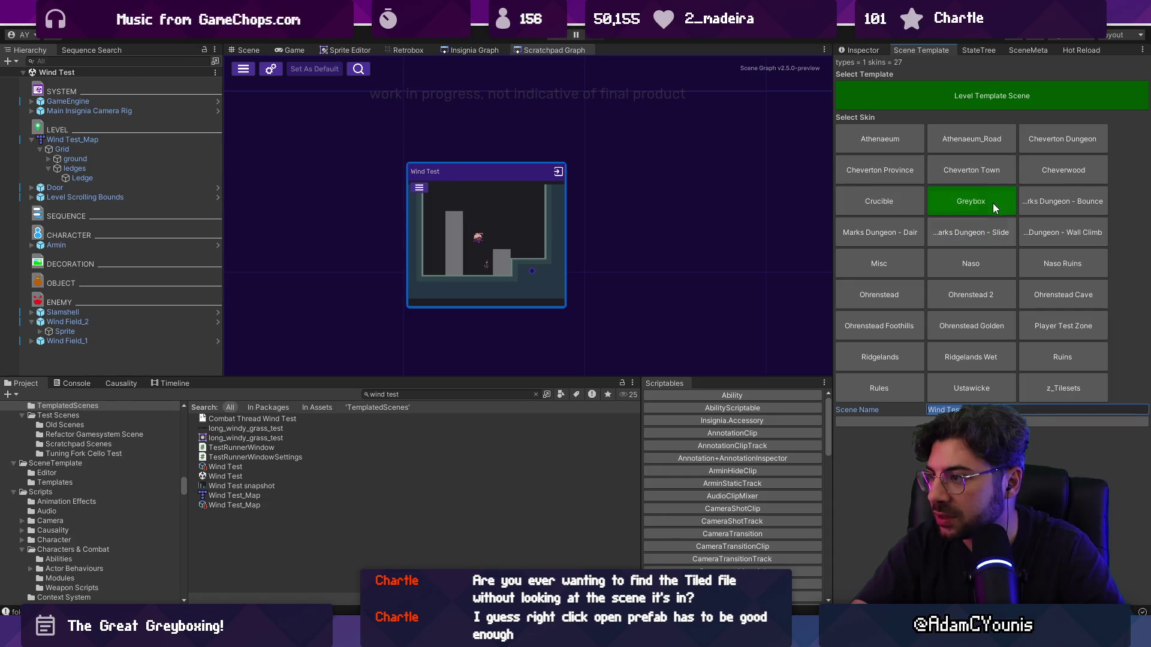
click(962, 409)
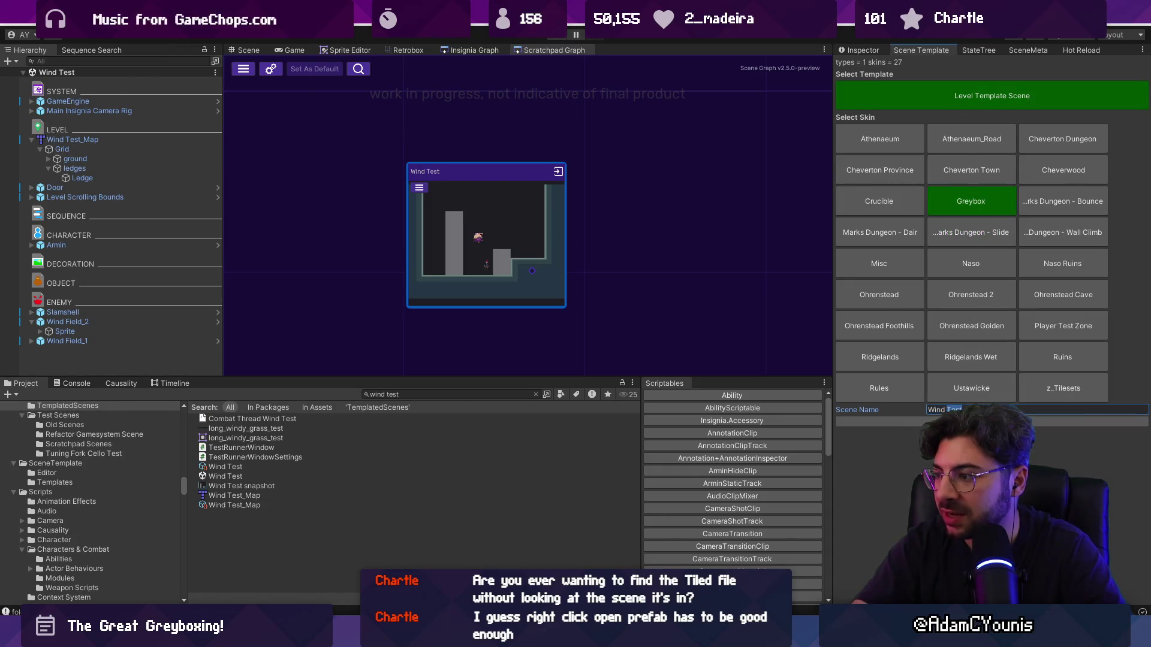
key(BackSpace)
key(BackSpace)
key(BackSpace)
- Finish the scene name and create the Plunge Weight Test scene from the template
text(Heva)
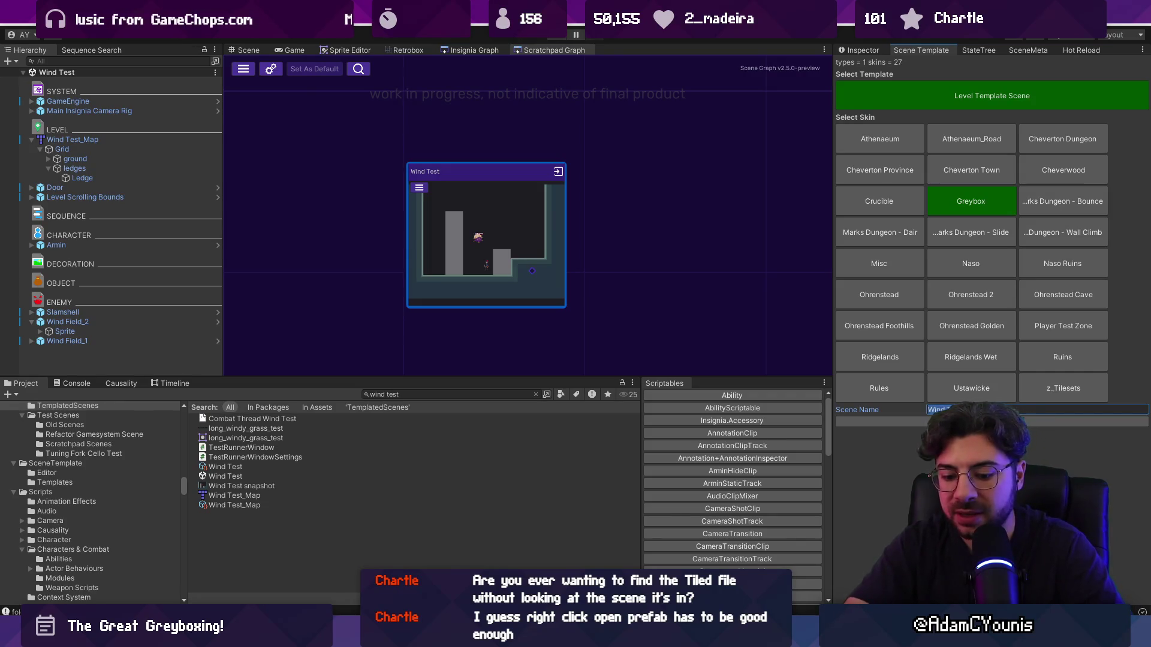
key(BackSpace)
key(BackSpace)
text(a)
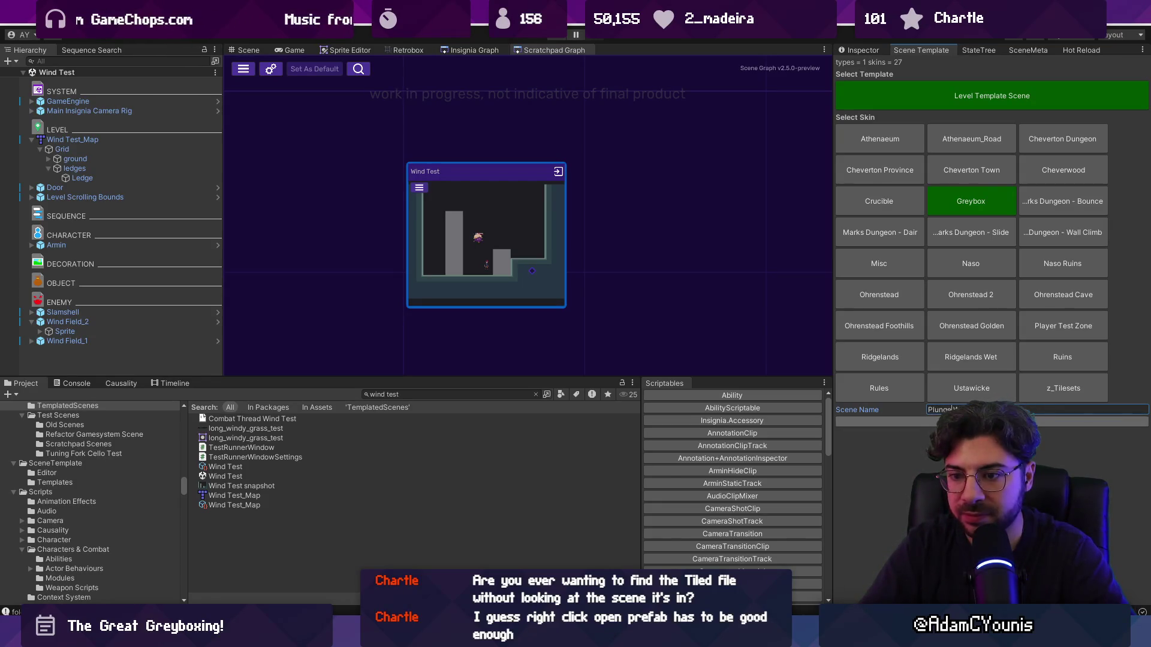
key(Return)
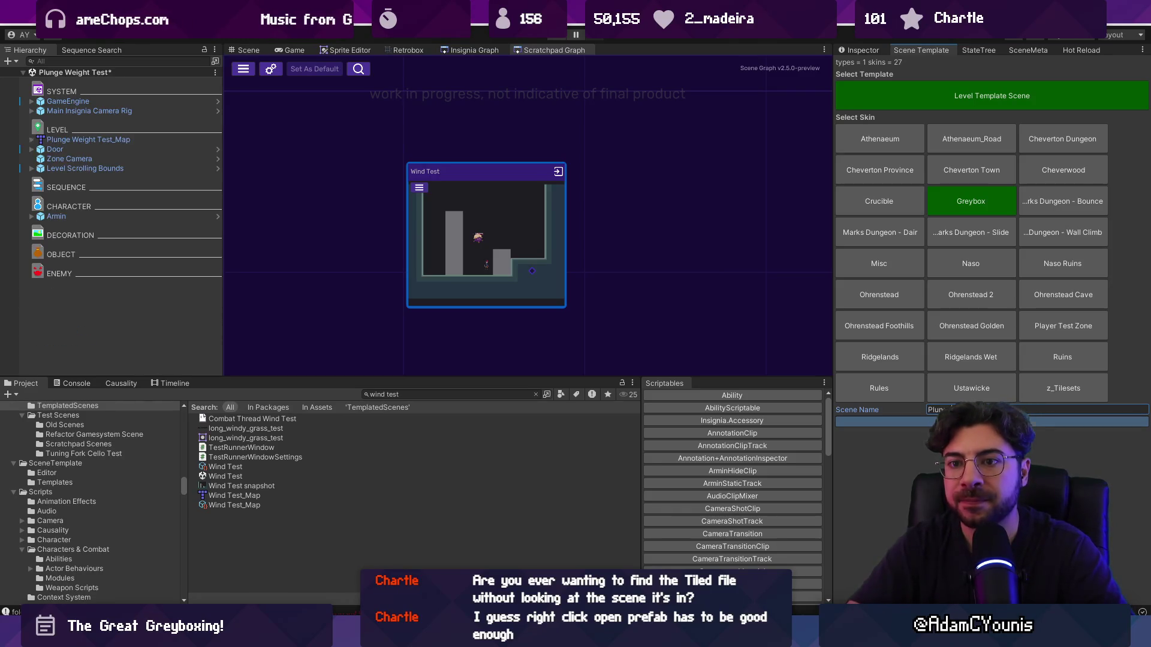
- Show Plunge Weight Test_Map in the Scene view and open its map in Tiled
click(86, 142)
click(246, 50)
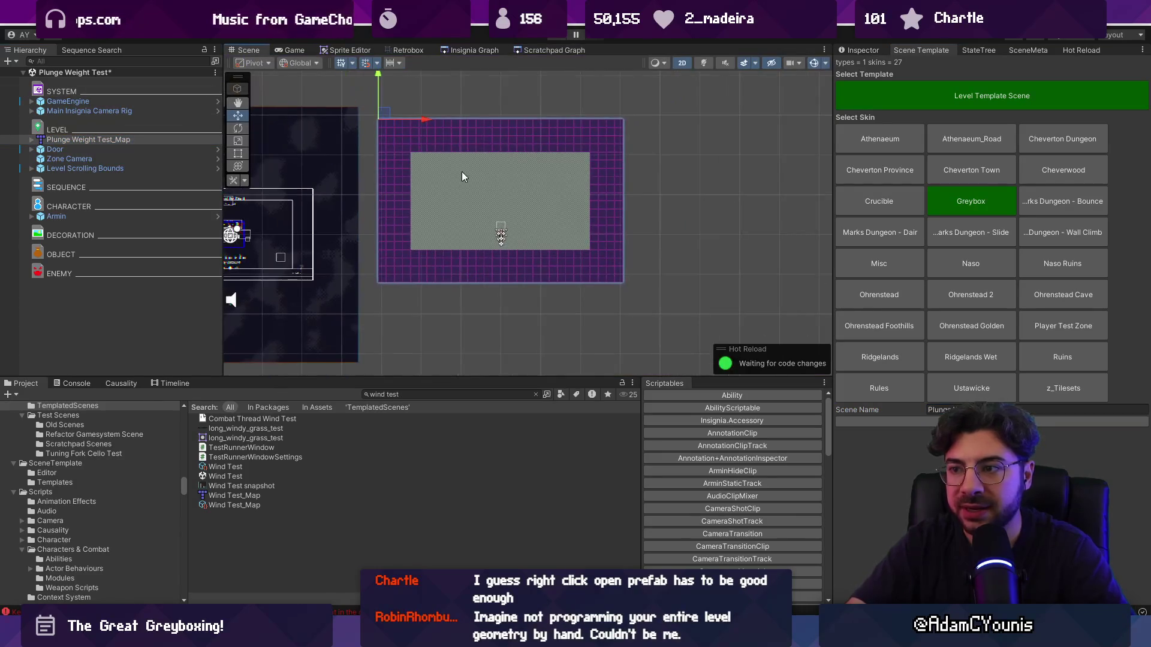
right_click(141, 139)
mouse_move(252, 270)
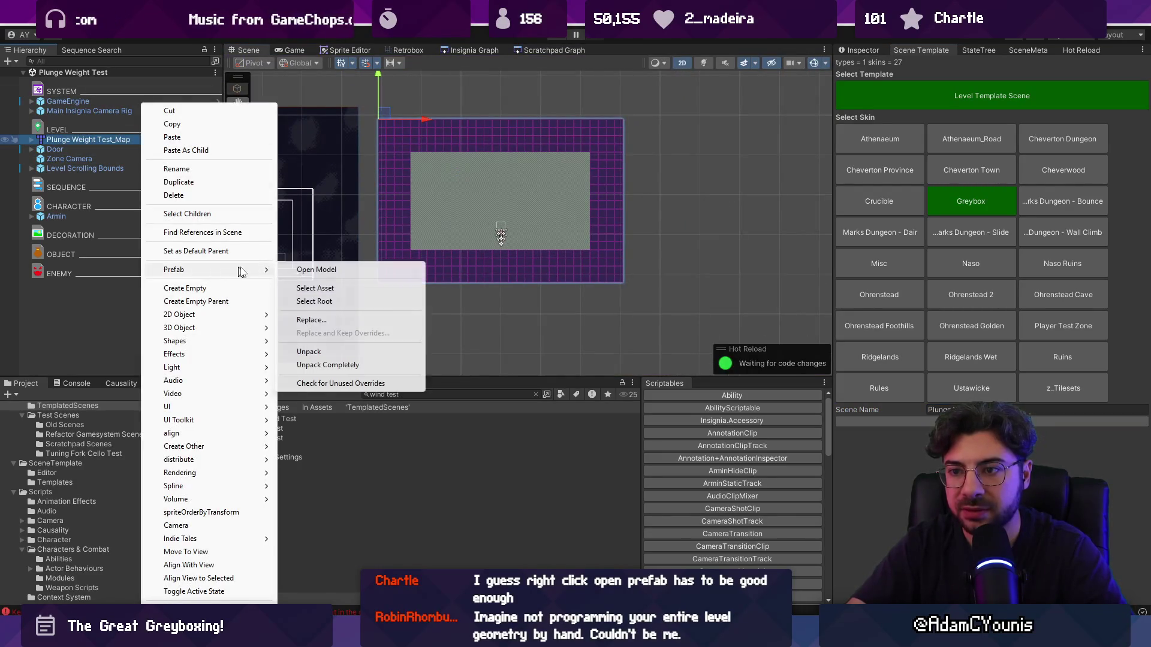
click(299, 271)
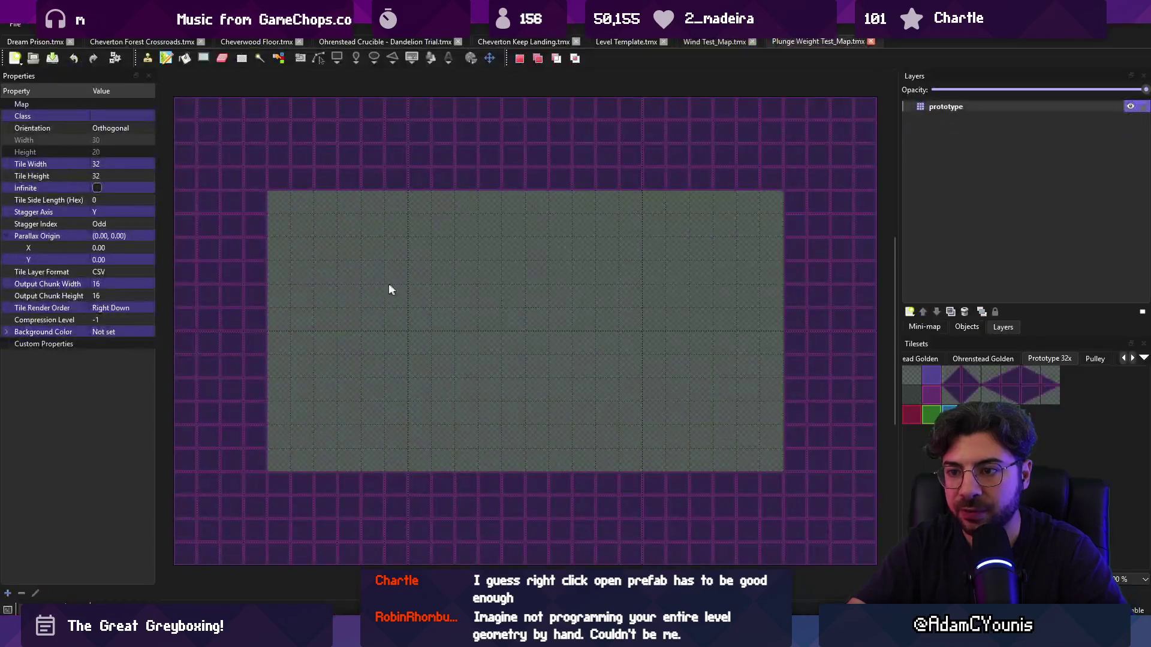
- Mark the prototype layer unity:ignore, save Plunge Weight Test_Map.tmx, and return to Unity
click(1012, 106)
click(82, 271)
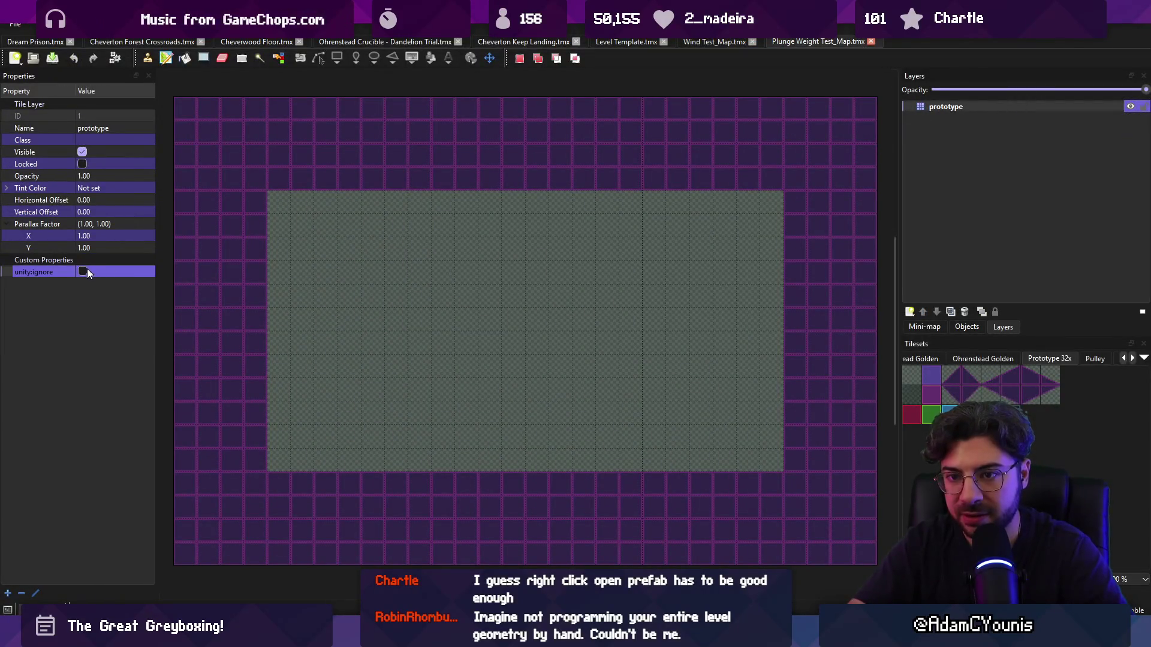
key(ctrl+s)
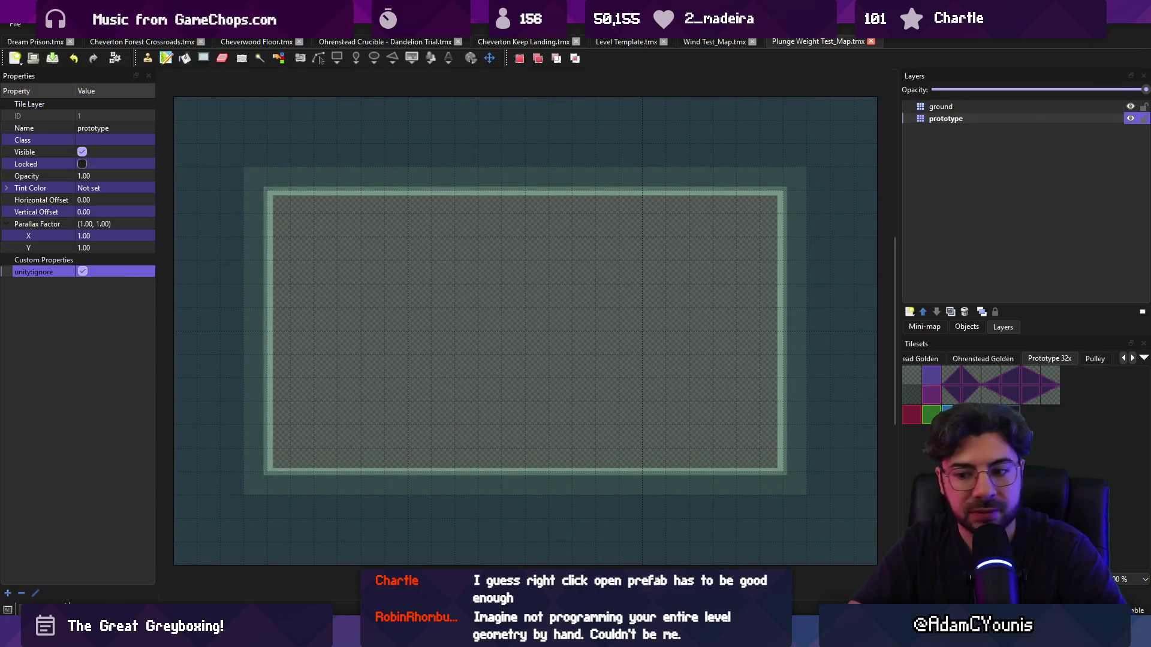
key(alt+Tab)
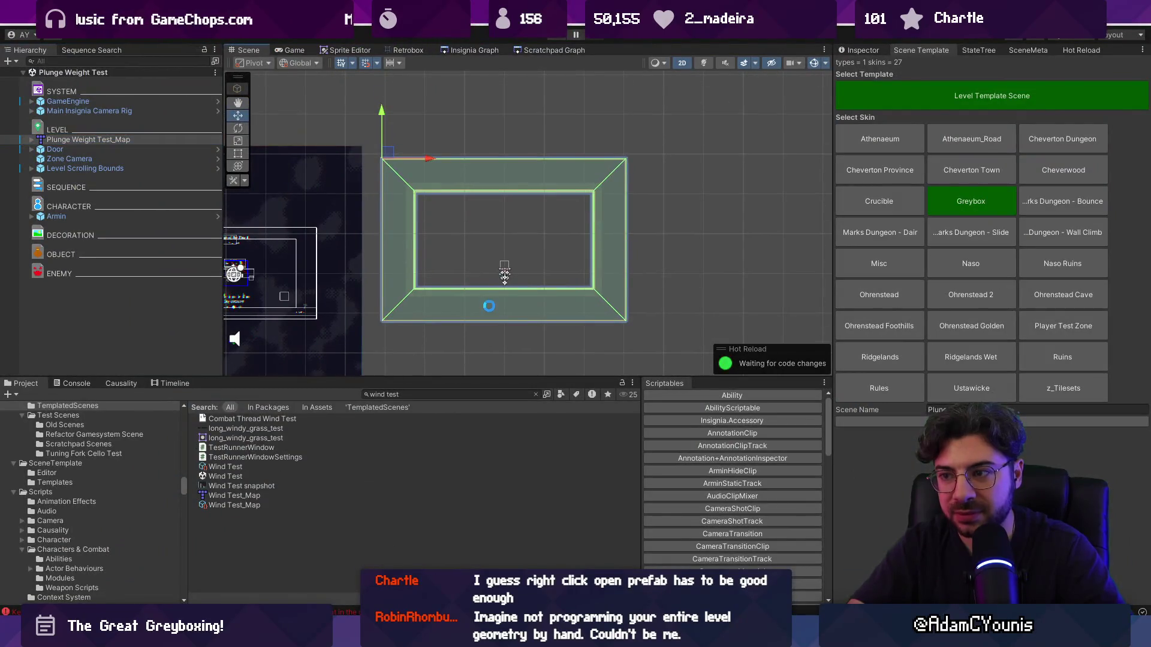
- Add the Plunge Weight Test scene to the scratchpad graph and open it from its node
drag(490, 376, 487, 406)
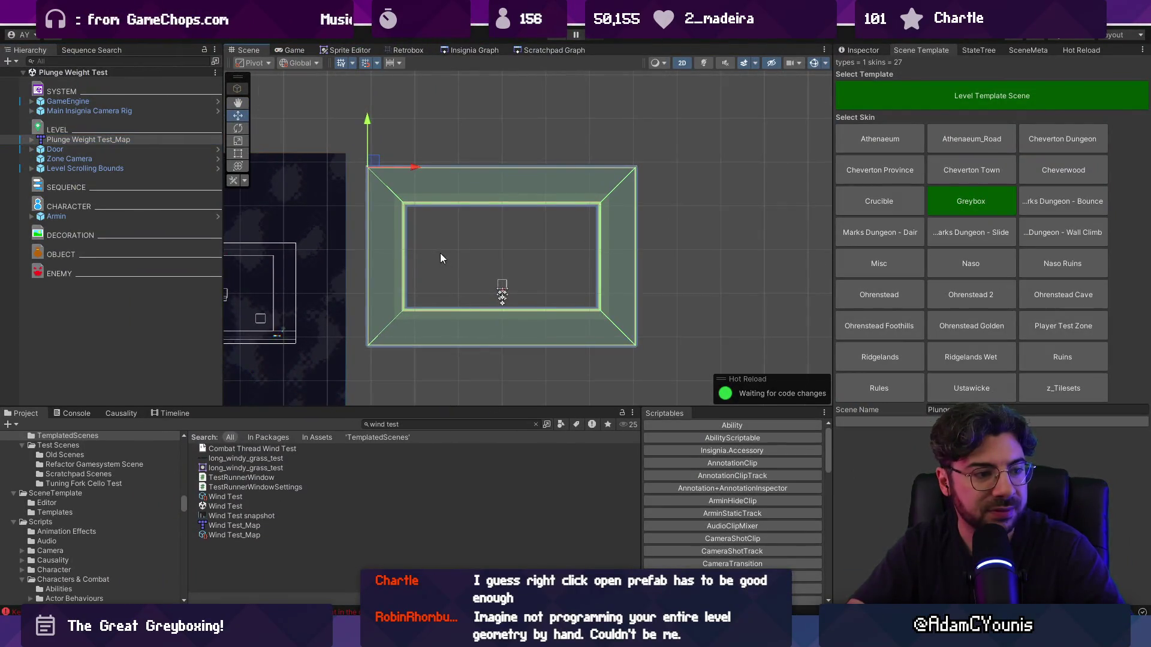
scroll(447, 269, up, 3)
mouse_move(509, 262)
mouse_down()
mouse_move(502, 293)
mouse_move(485, 249)
mouse_up()
text(plunge)
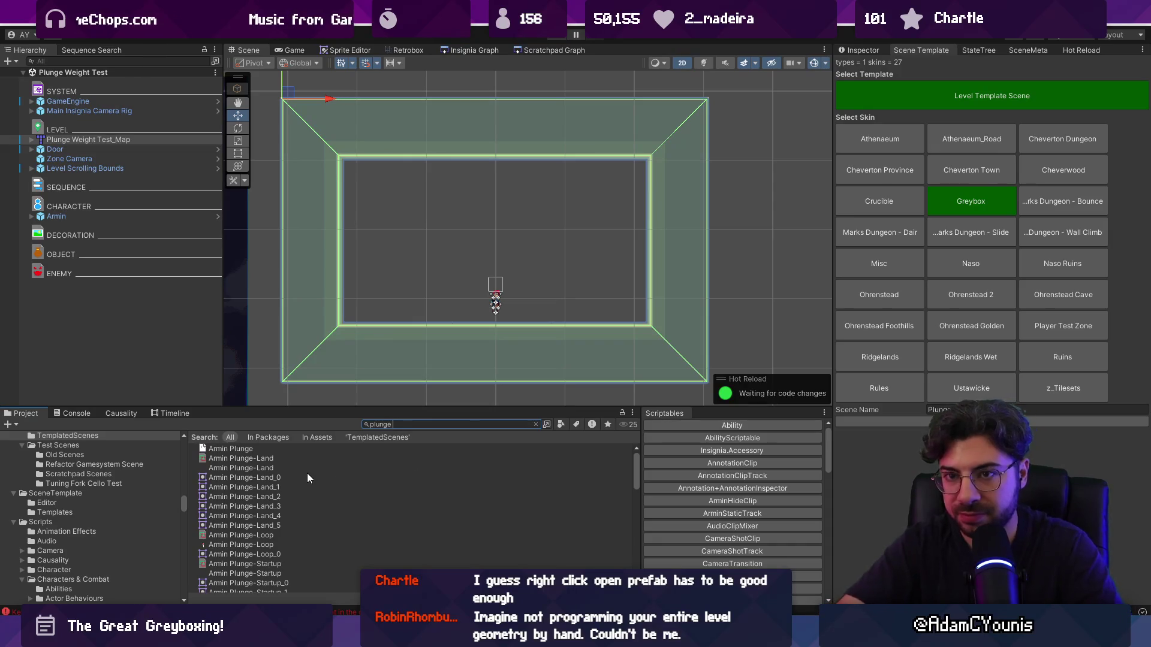
text(tes)
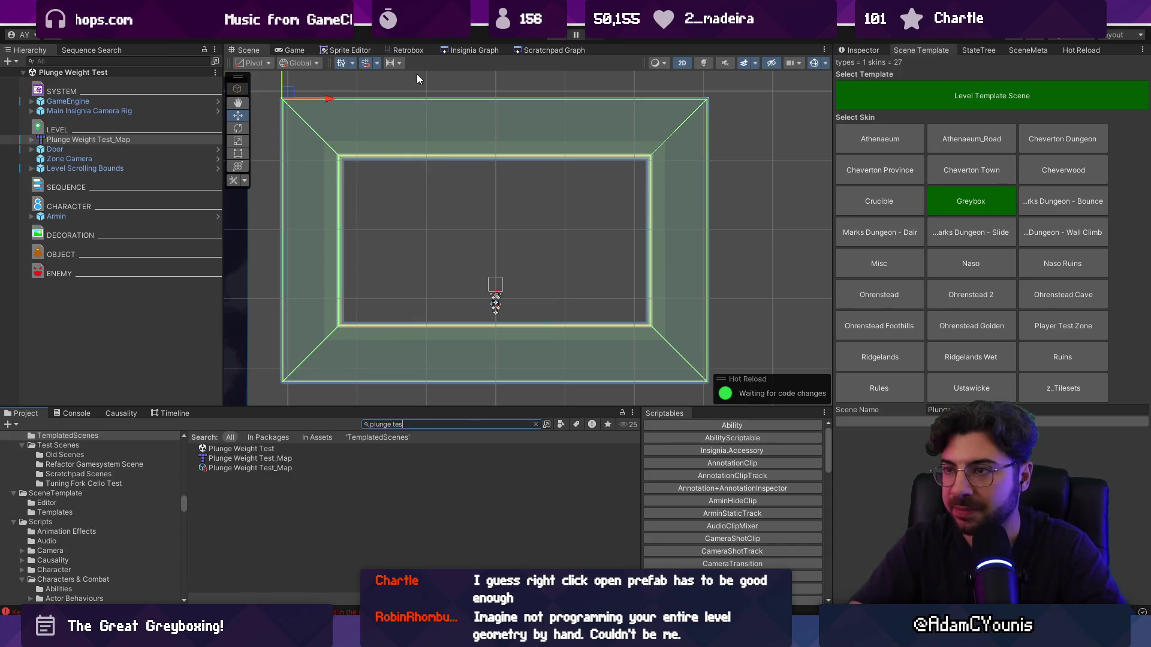
click(521, 51)
mouse_move(252, 449)
mouse_down()
mouse_move(514, 410)
mouse_move(656, 234)
mouse_move(669, 176)
mouse_up()
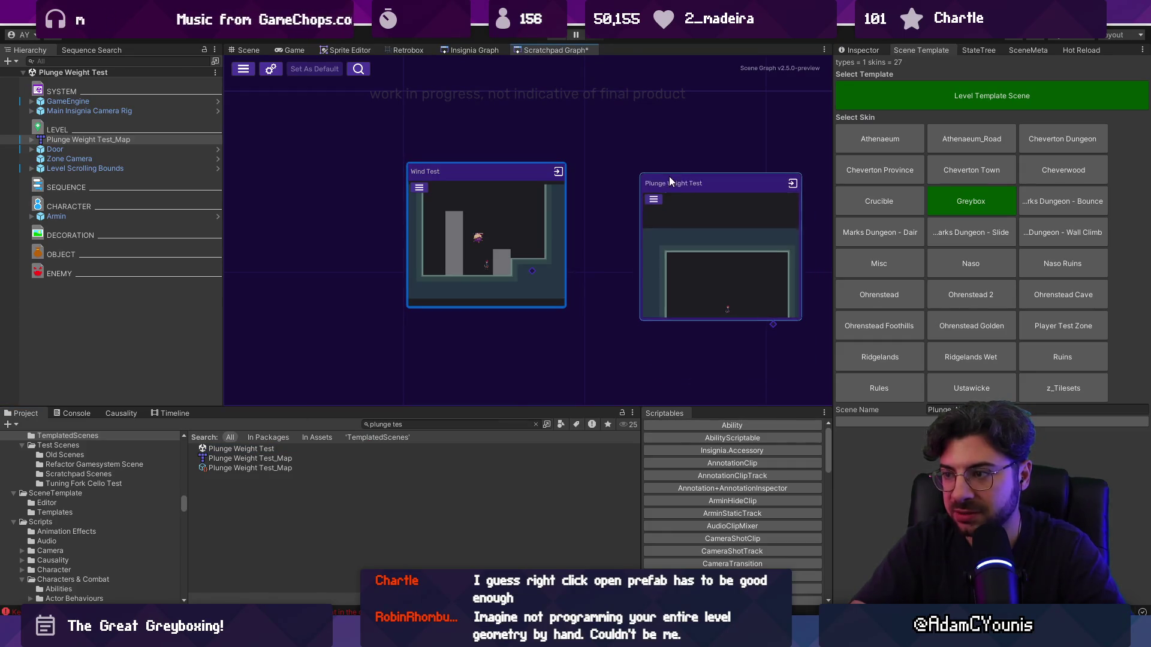
double_click(675, 189)
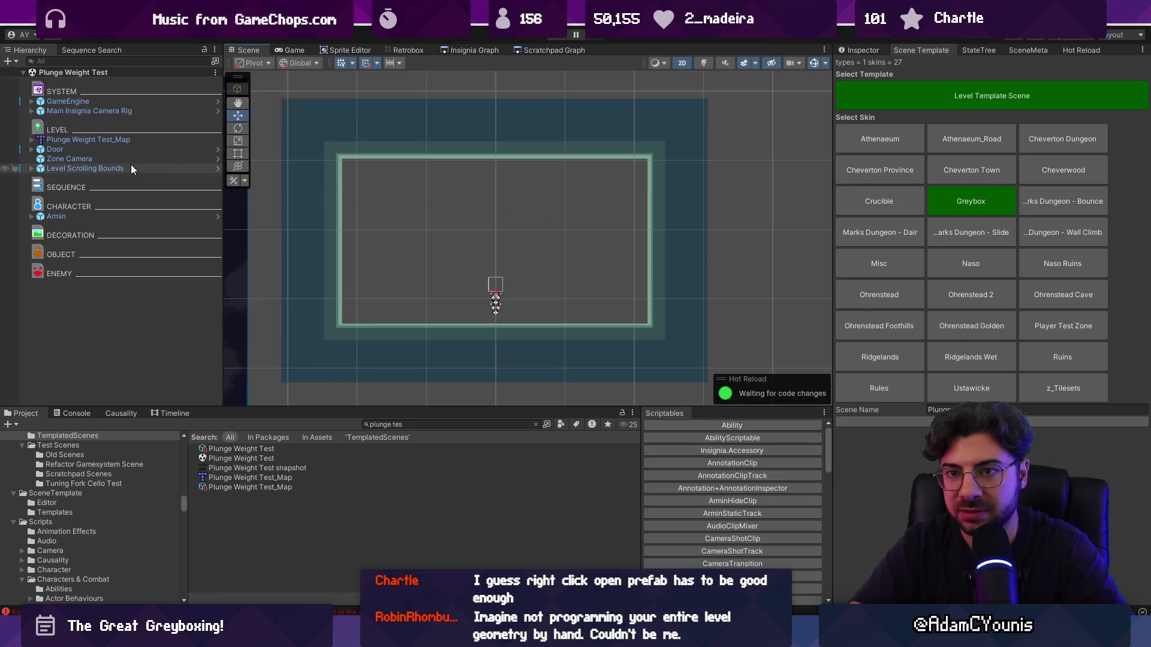
- Frame the Level Scrolling Bounds and reposition it to line up with the room
click(124, 171)
key(f)
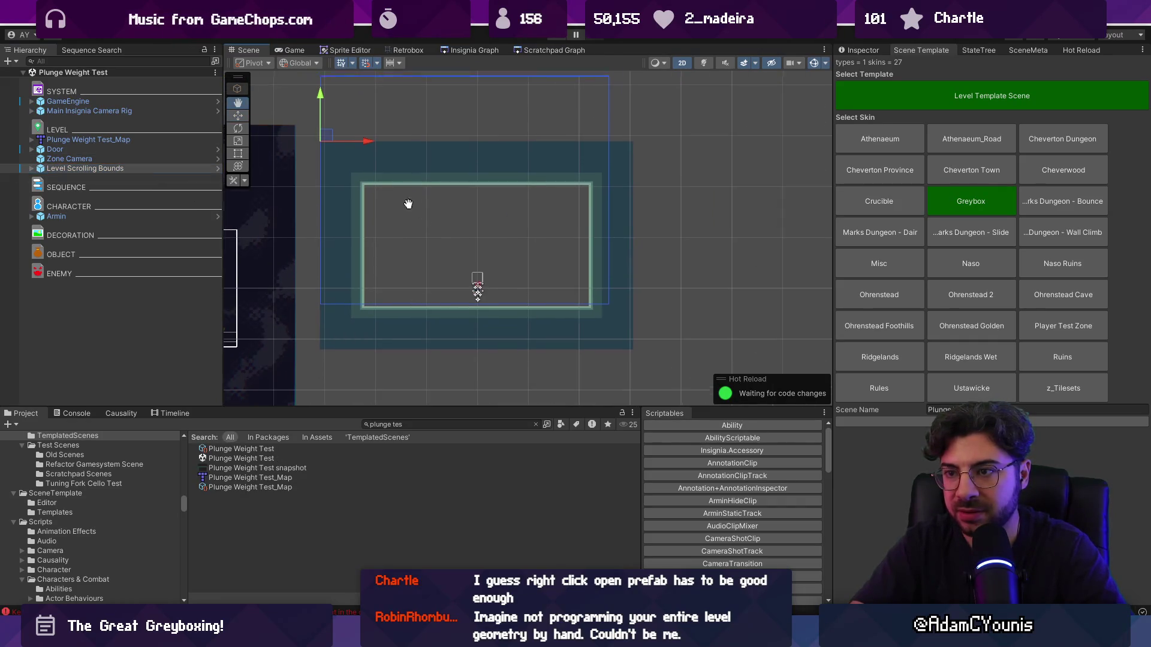
drag(322, 107, 330, 156)
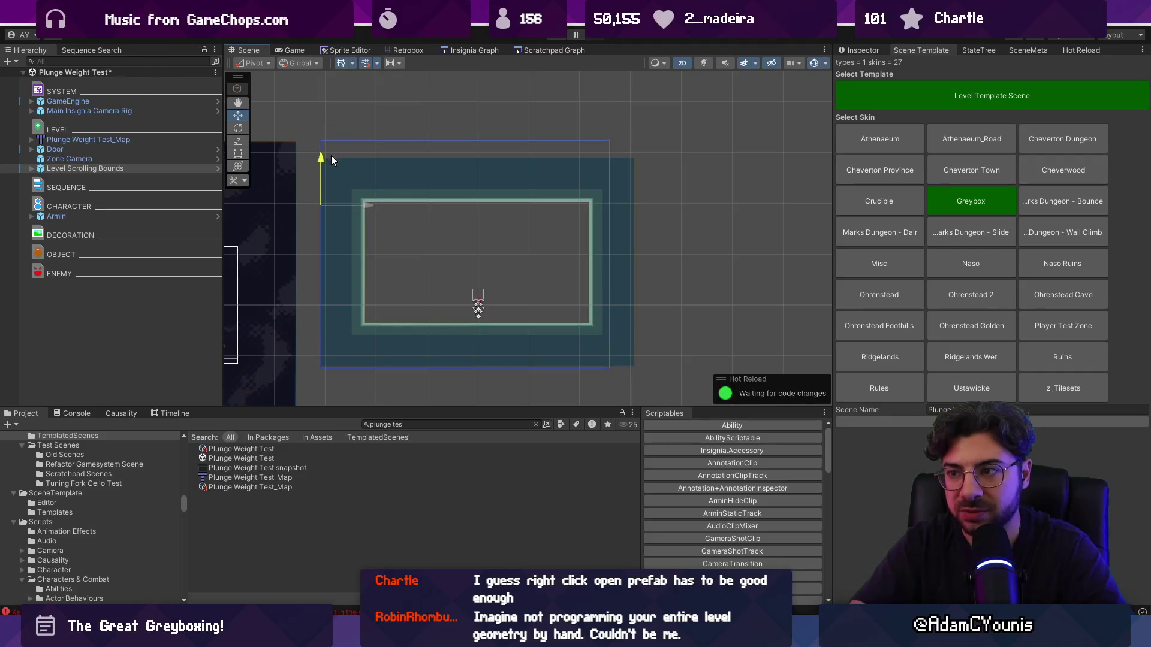
drag(366, 203, 378, 211)
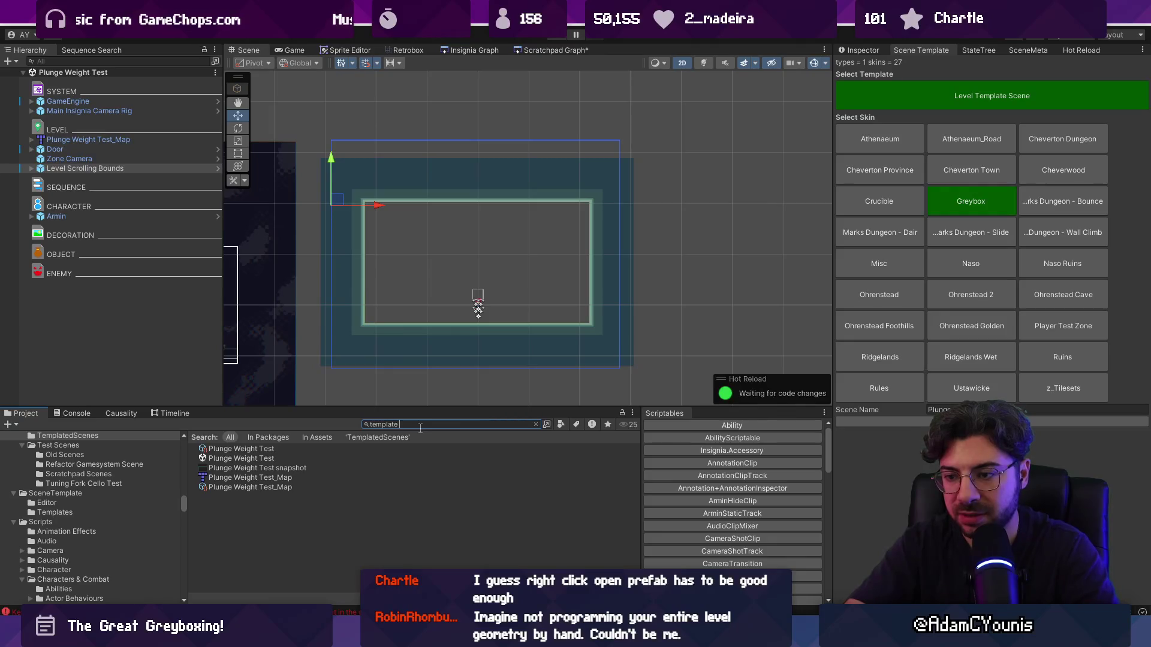
- In Level Template Scene, realign the Level Scrolling Bounds the same way and save
click(278, 477)
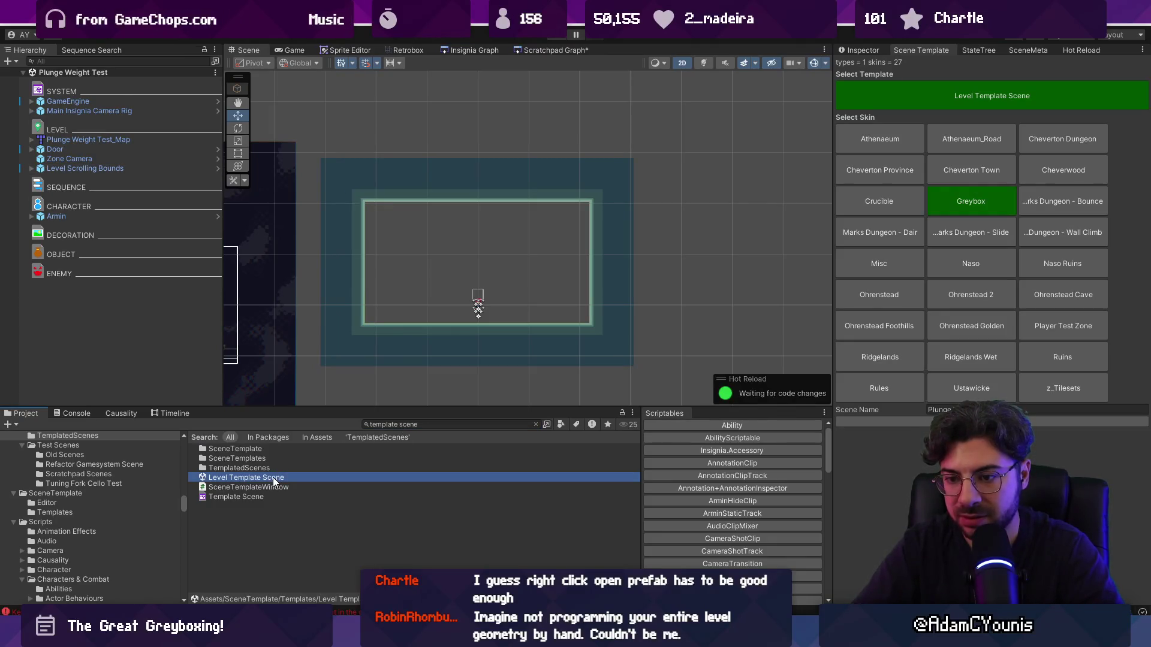
click(142, 168)
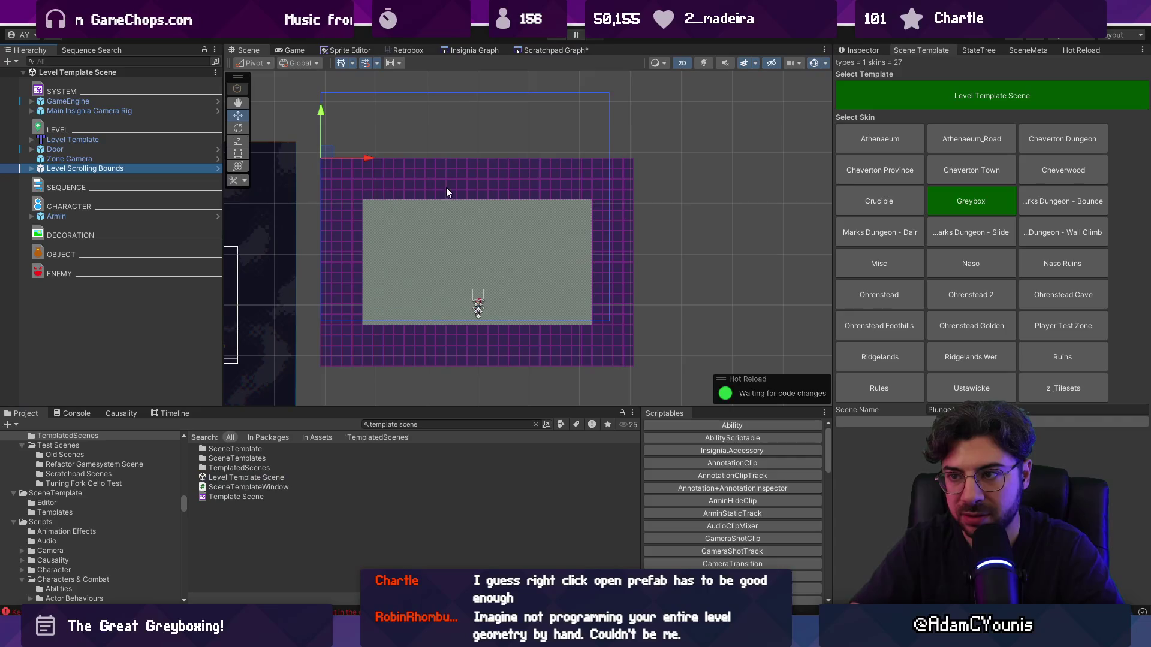
drag(324, 111, 320, 156)
drag(367, 204, 380, 205)
key(ctrl+s)
- Delete the Door from the template scene, save, and inspect its remaining objects
click(78, 150)
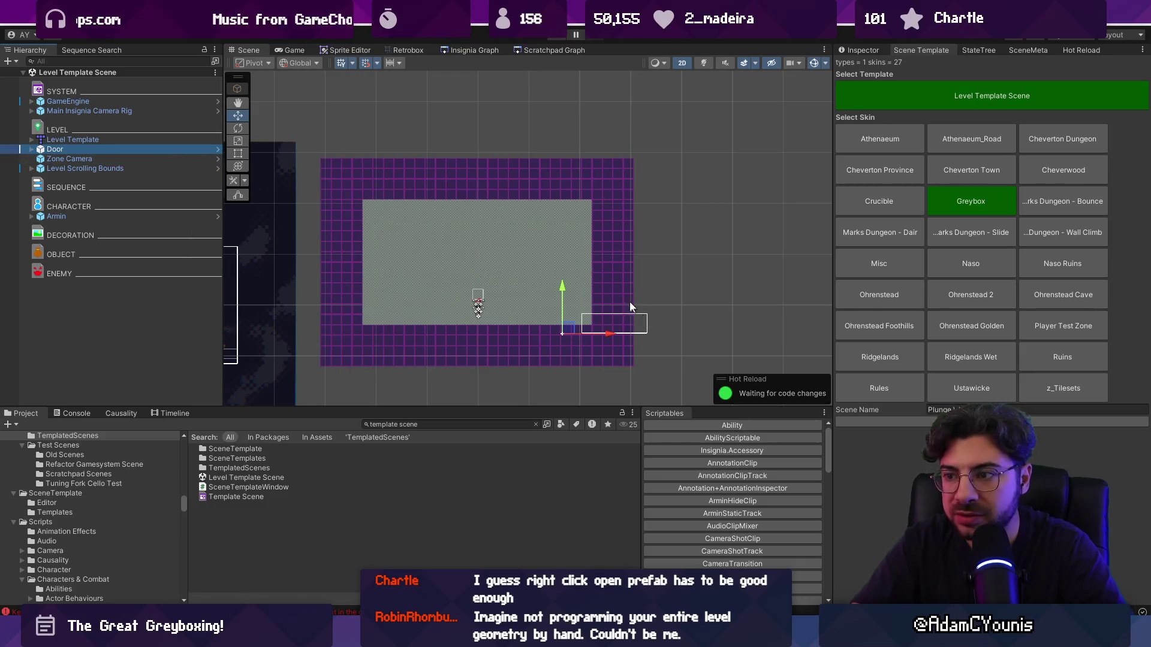
click(857, 51)
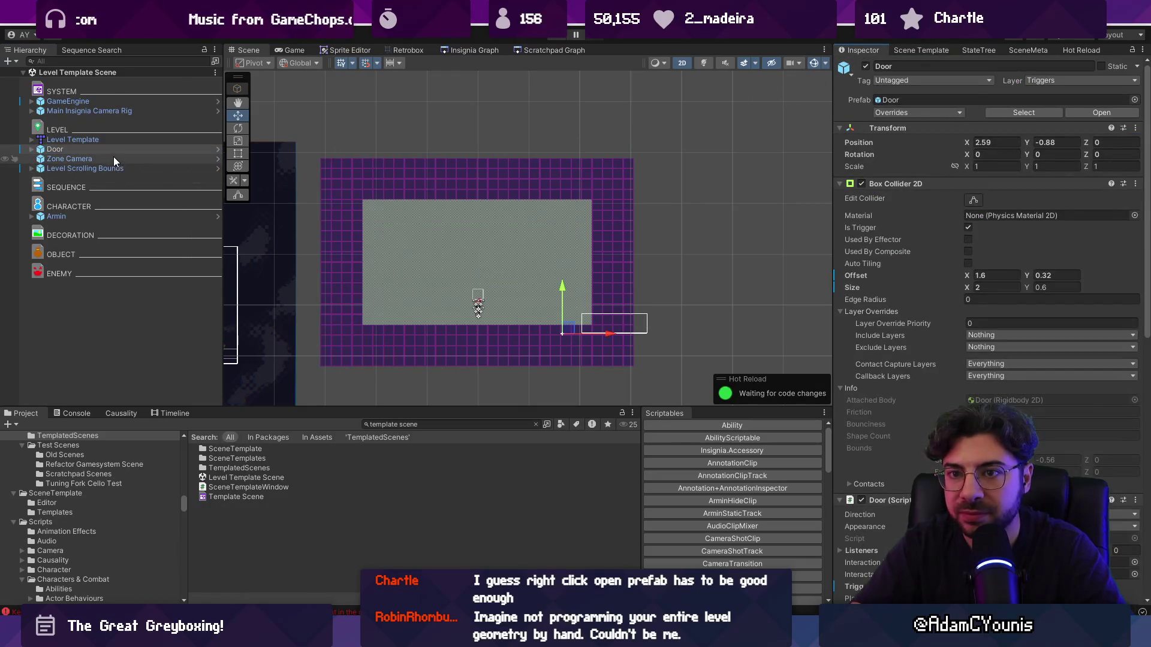
key(Delete)
key(ctrl+s)
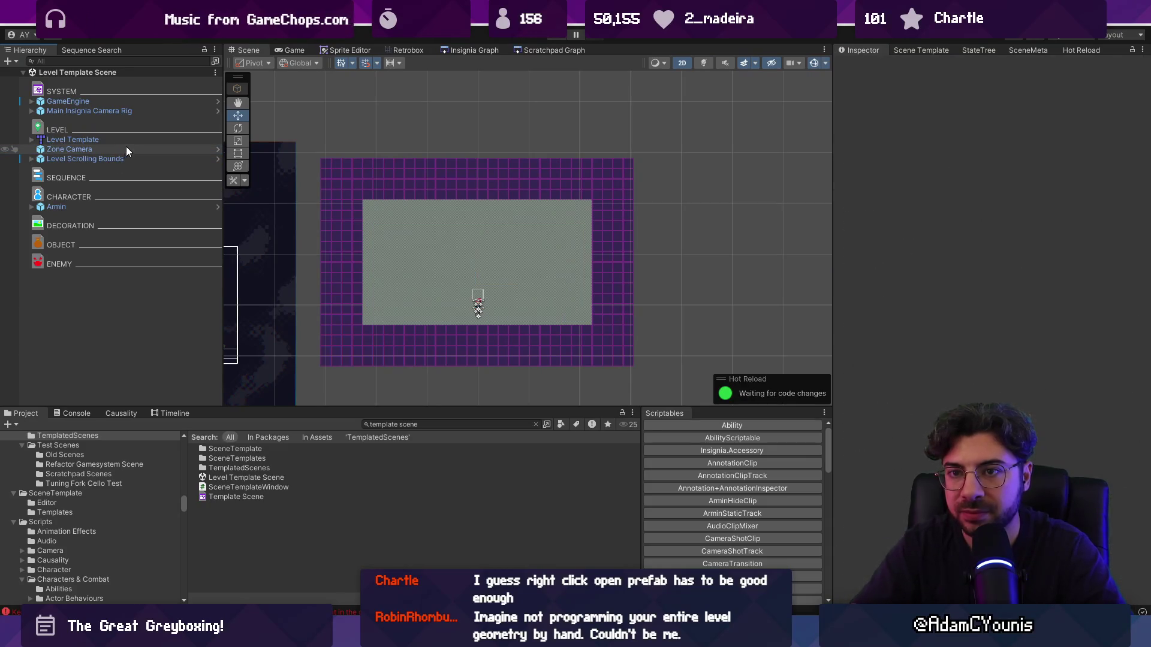
click(116, 110)
click(117, 100)
click(118, 111)
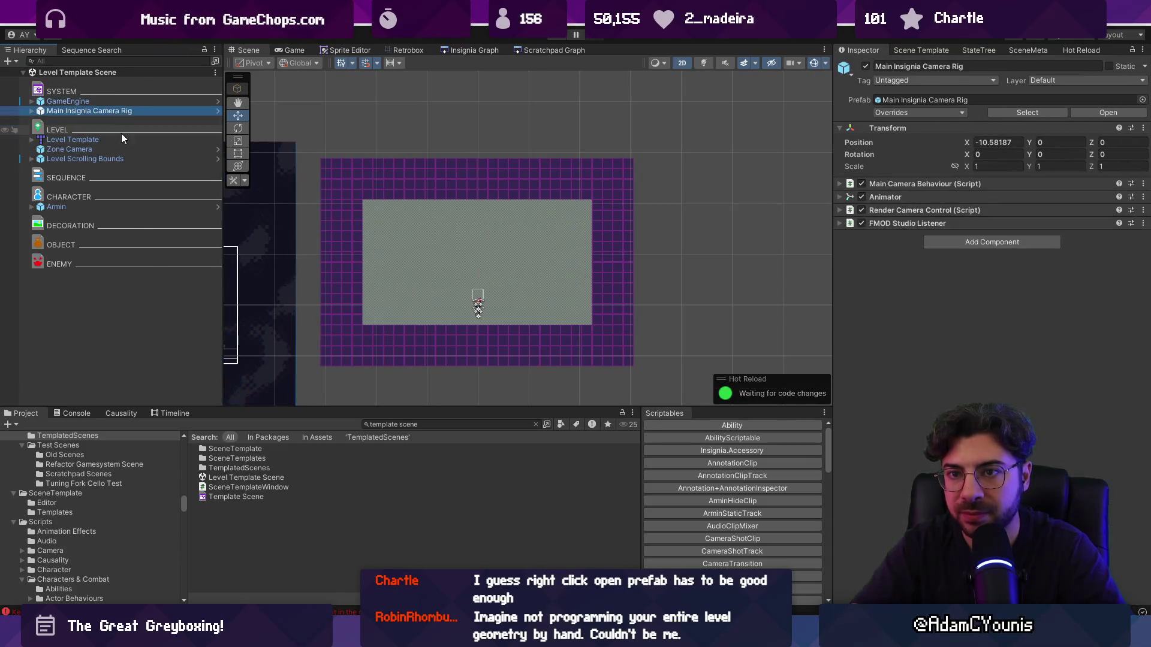
click(122, 139)
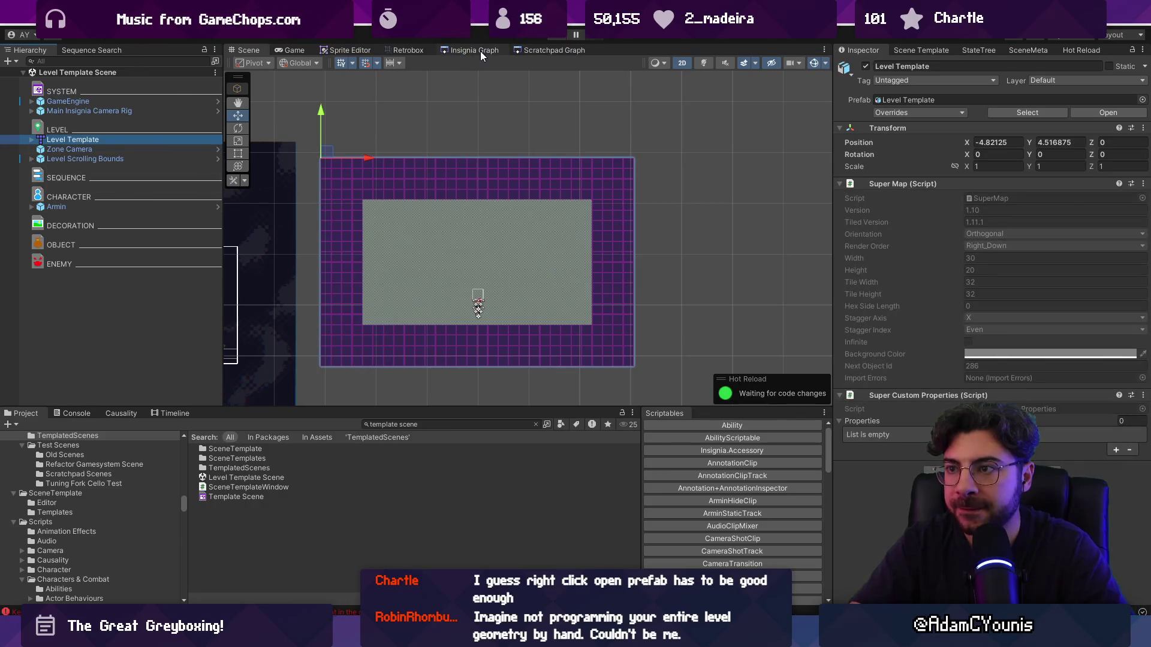
- Open the Plunge Weight Test scene via project search and delete its Door
click(418, 425)
text(plu)
text( test)
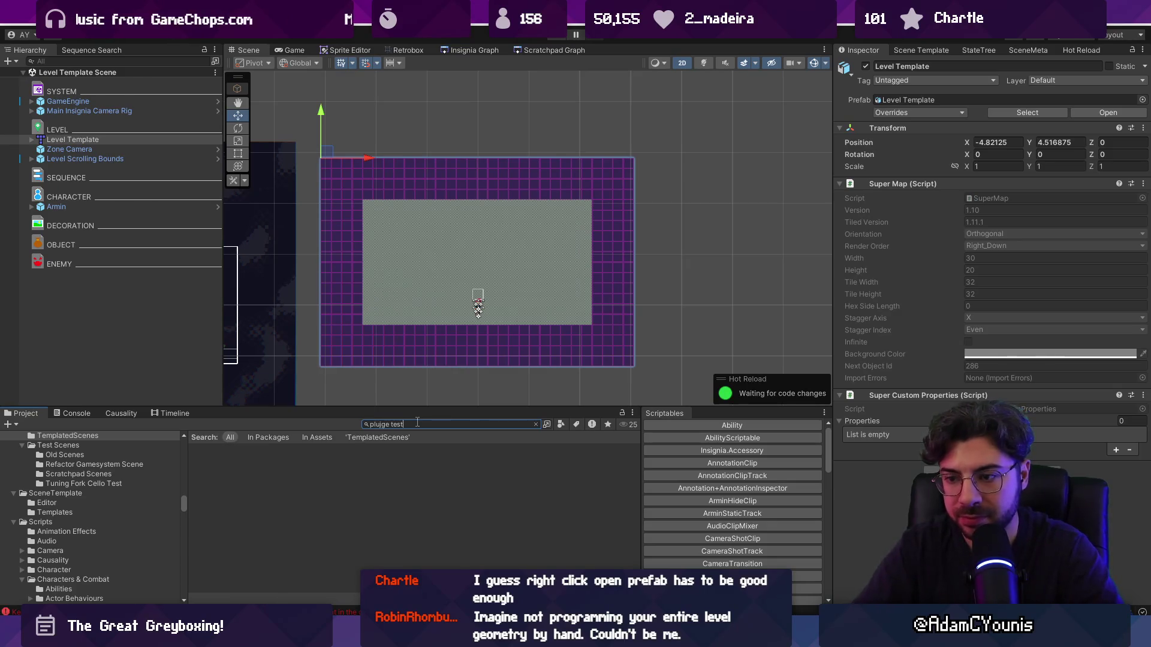
text(n)
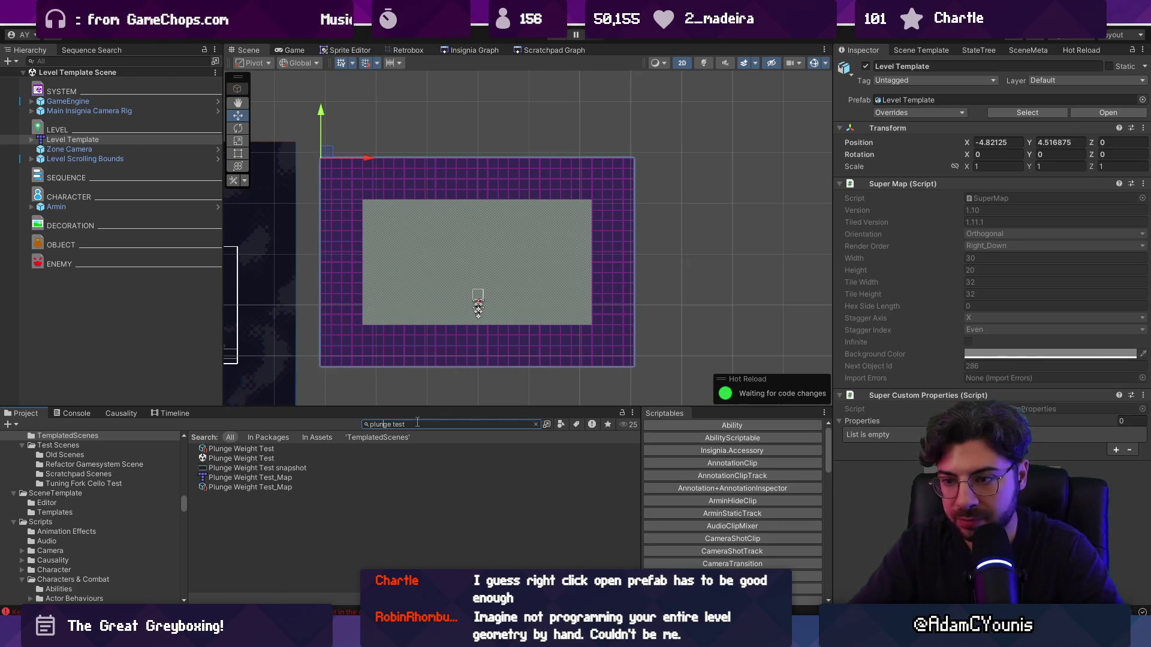
key(Down)
key(Down)
key(Return)
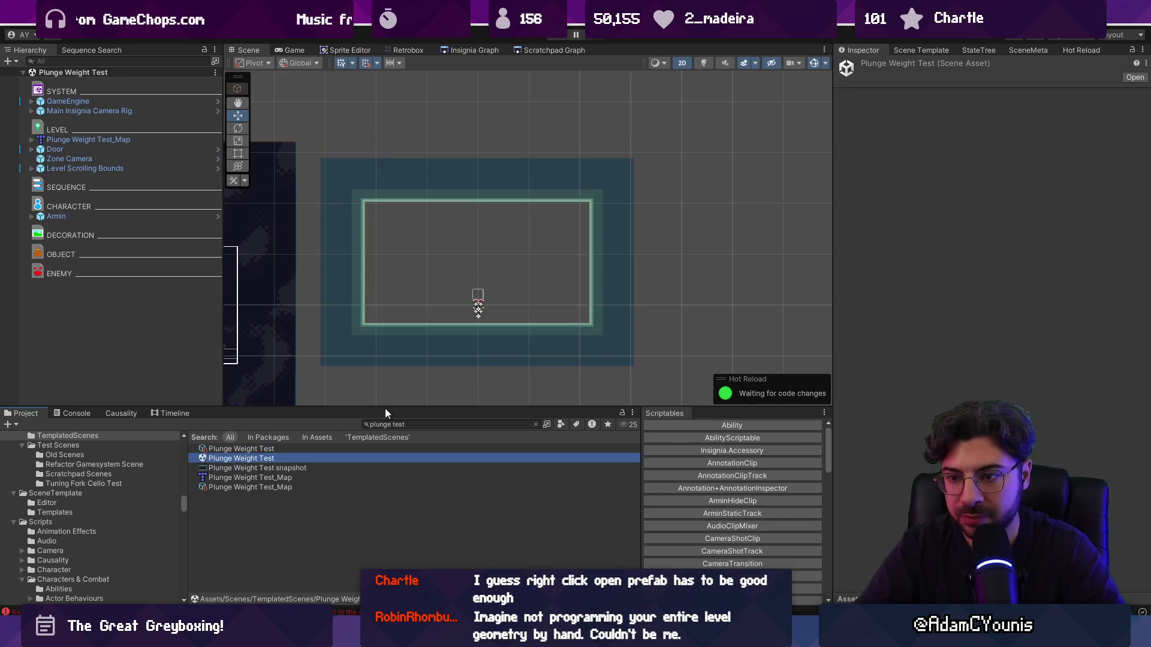
click(123, 149)
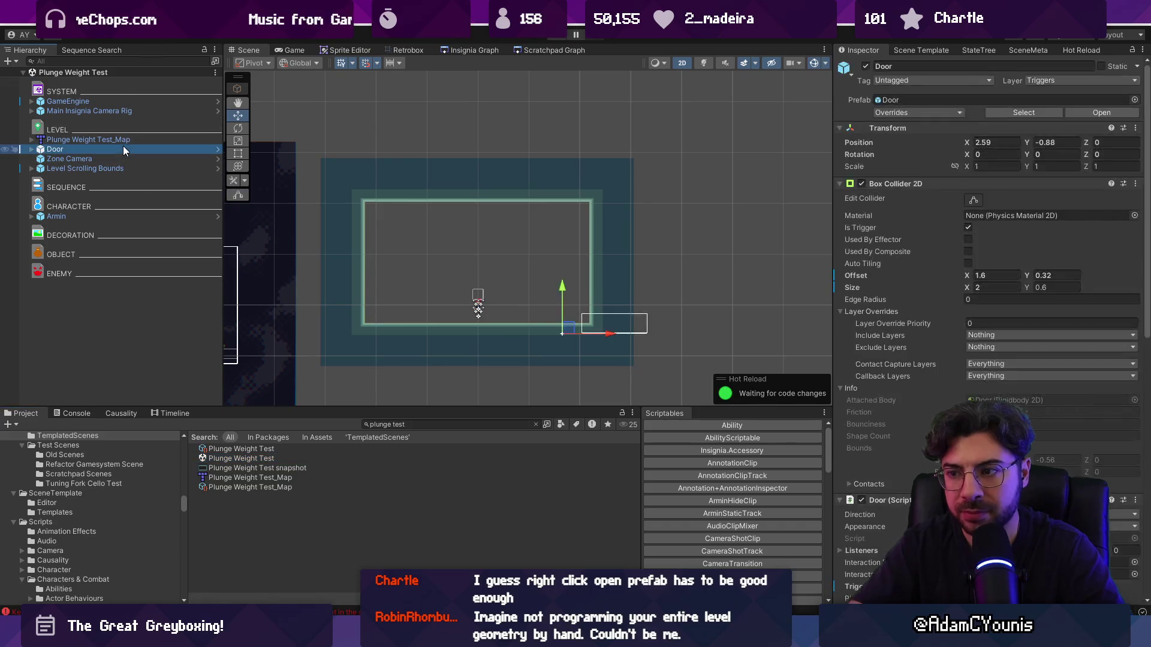
key(Delete)
click(99, 161)
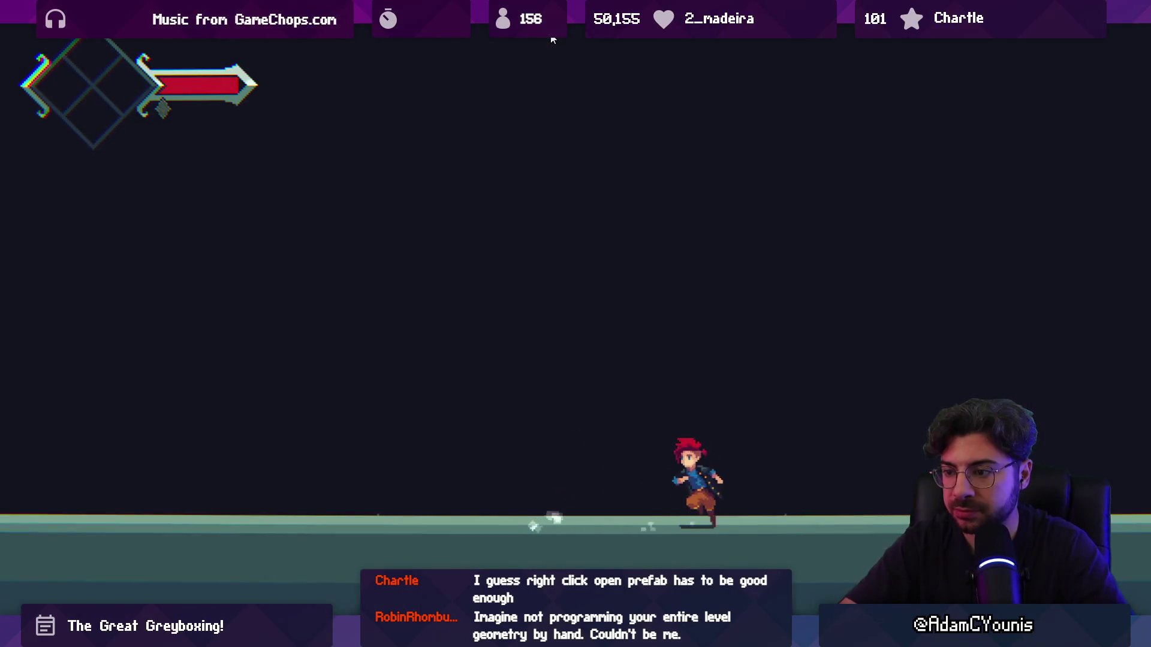
- Test-play the scene by running the character left and right and jumping, then exit play mode
key(Left)
key(Right)
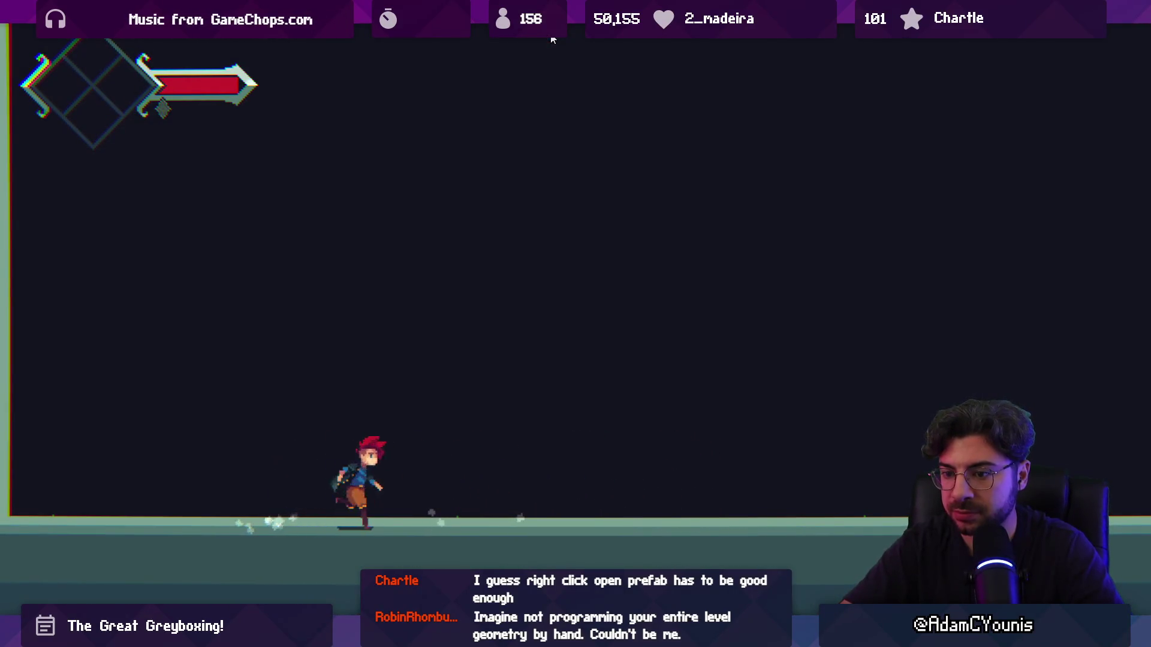
key(Left)
key(space)
key(ctrl+p)
key(ctrl+p)
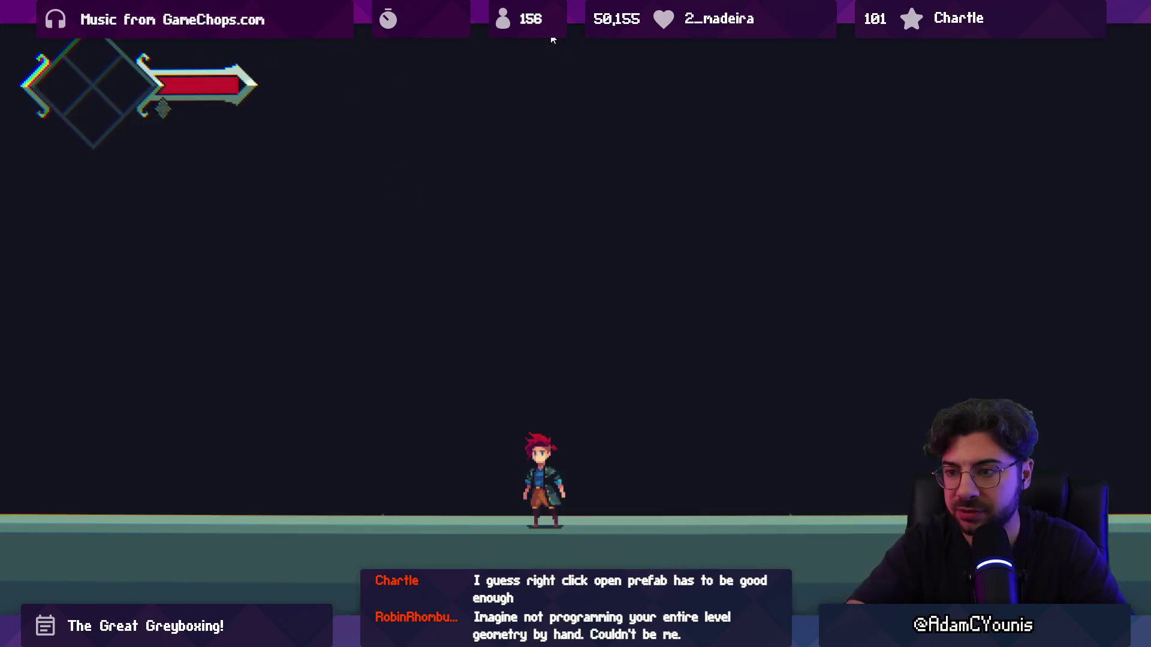
key(ctrl+p)
click(544, 49)
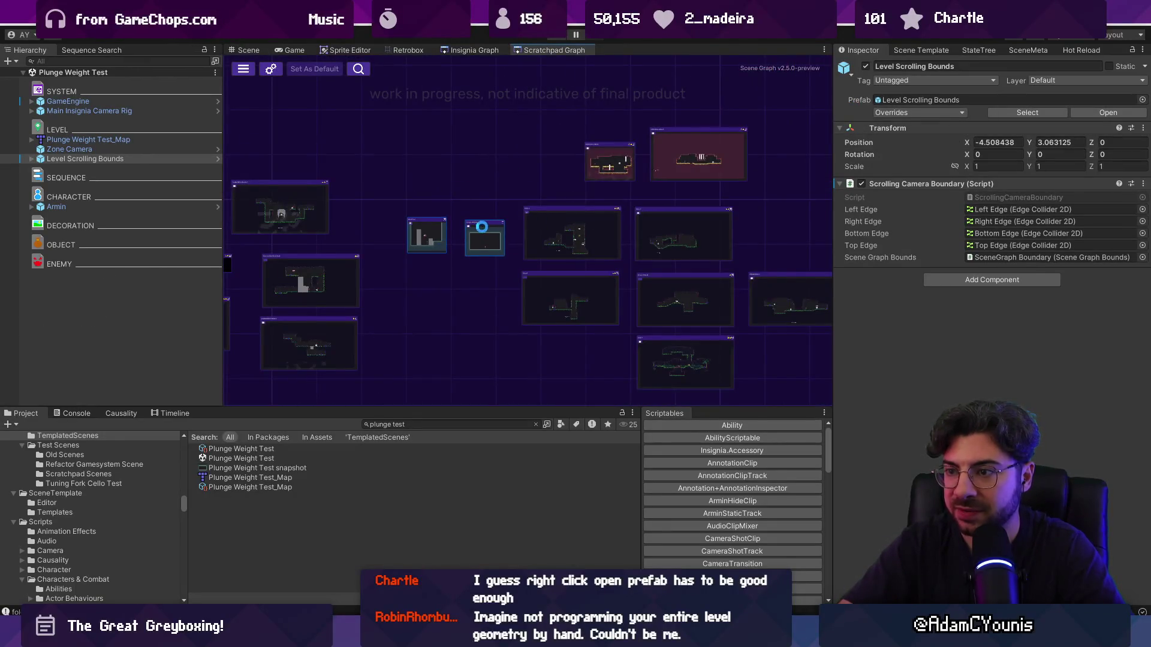
- Move the Plunge Weight Test node below Wind Test and save the scratchpad graph
scroll(472, 232, down, 5)
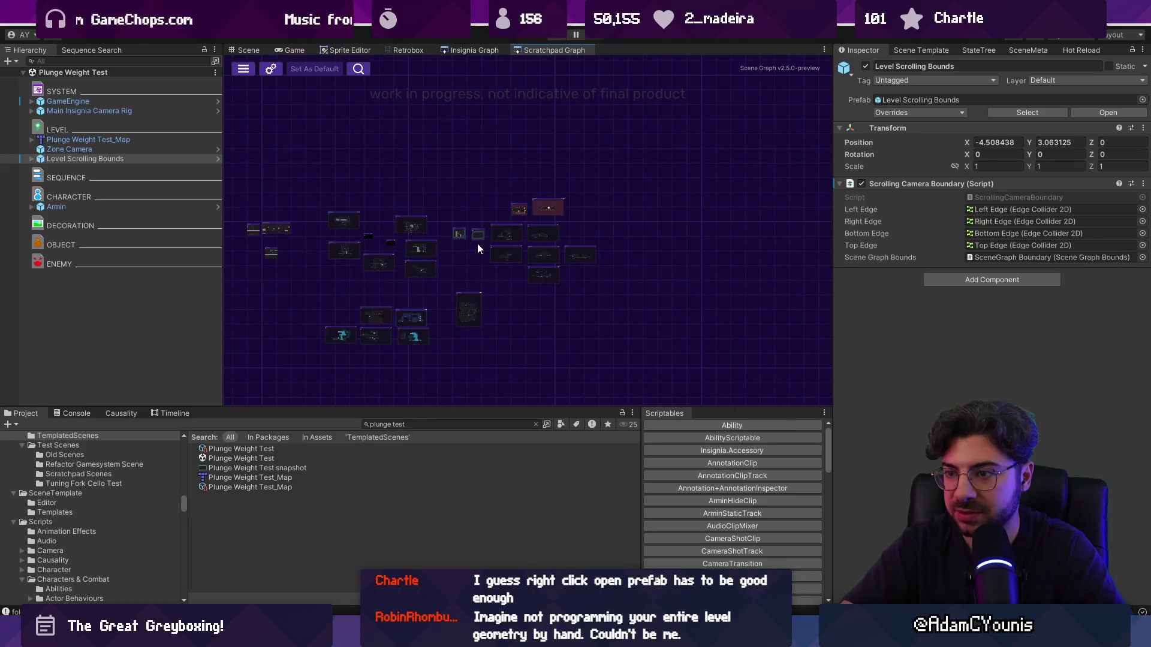
scroll(636, 236, up, 5)
drag(628, 208, 627, 285)
scroll(548, 246, up, 3)
key(ctrl+s)
- Open Wind Test from its node, then return to the graph and reopen Plunge Weight Test
drag(570, 413, 572, 452)
scroll(620, 316, down, 2)
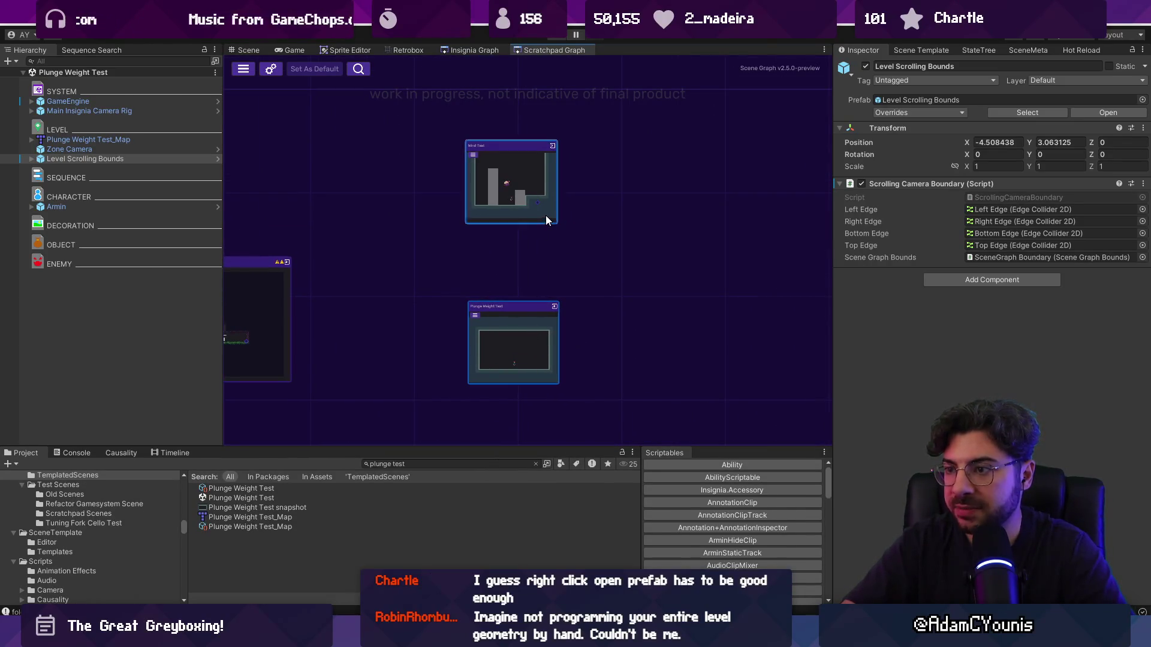
double_click(545, 214)
click(89, 150)
key(Delete)
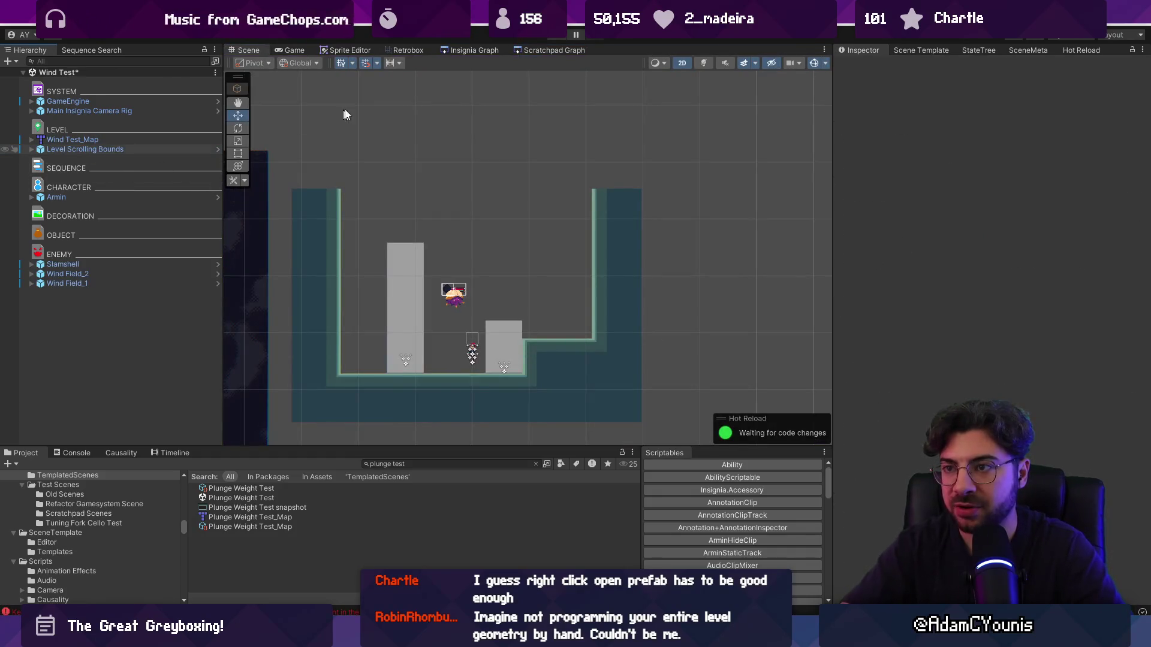
click(517, 51)
scroll(487, 196, down, 3)
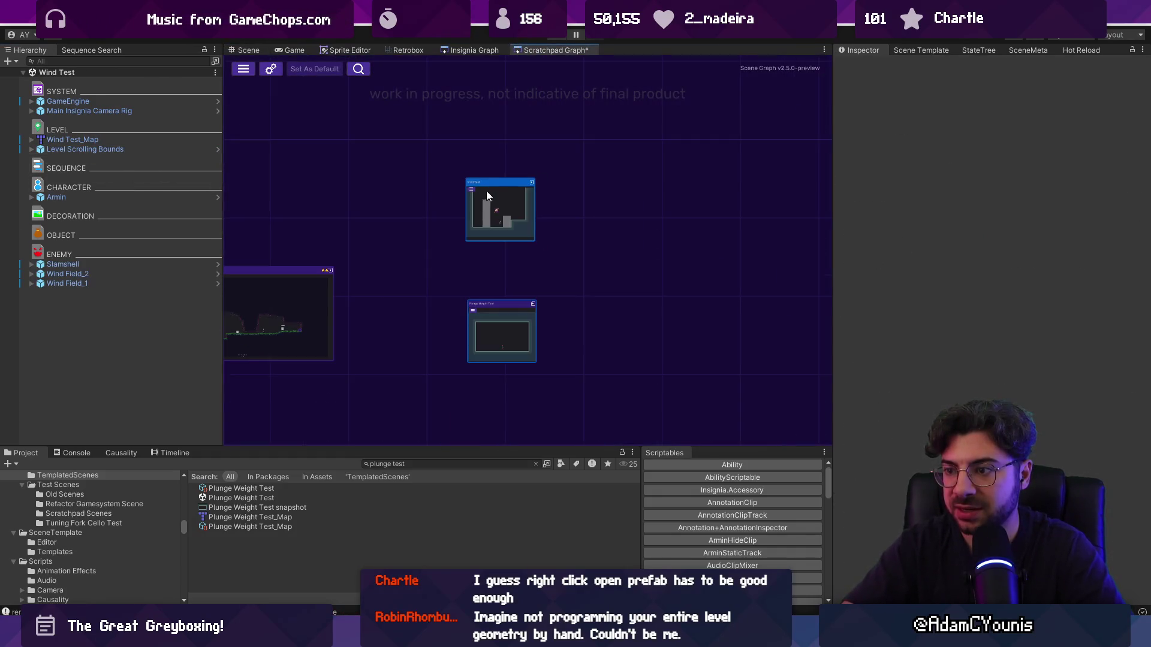
scroll(502, 327, up, 3)
double_click(501, 333)
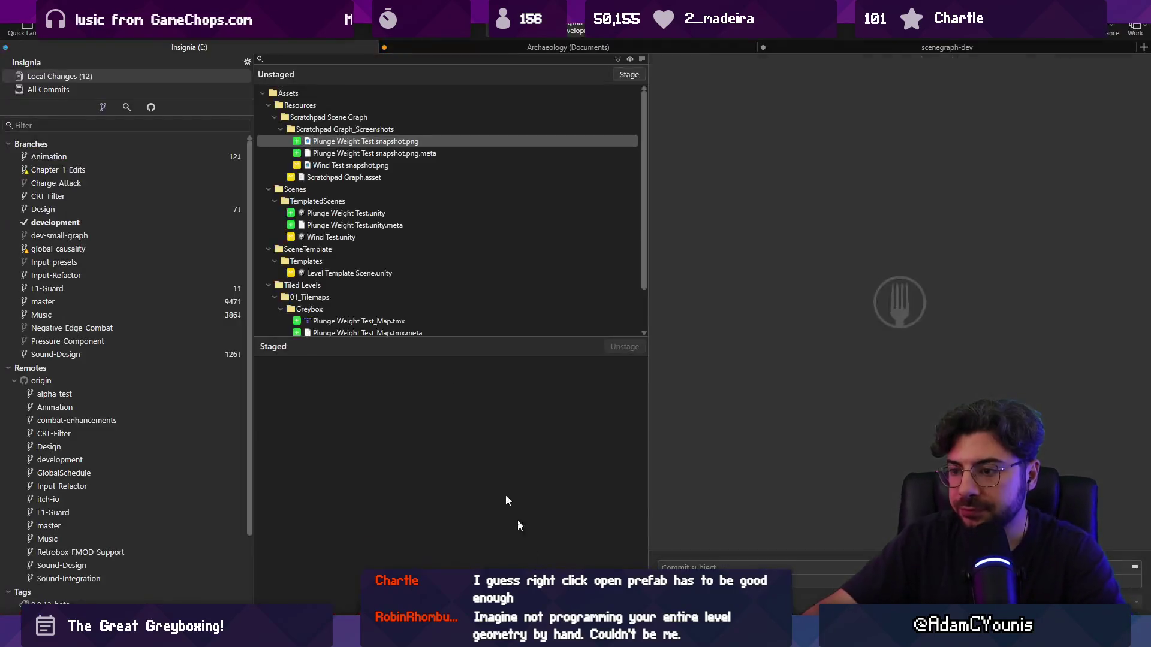
- Stage all 12 local changes and commit them to development with the subject beginning 'Adds plunge test'
key(alt+Tab)
click(629, 74)
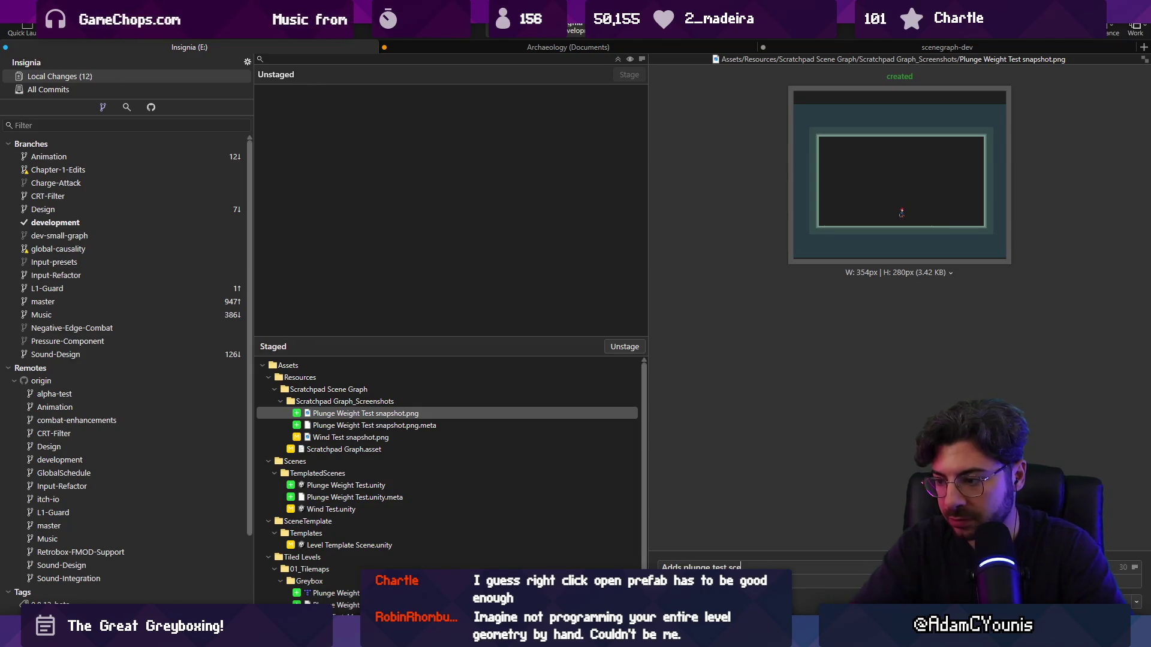
key(ctrl+Return)
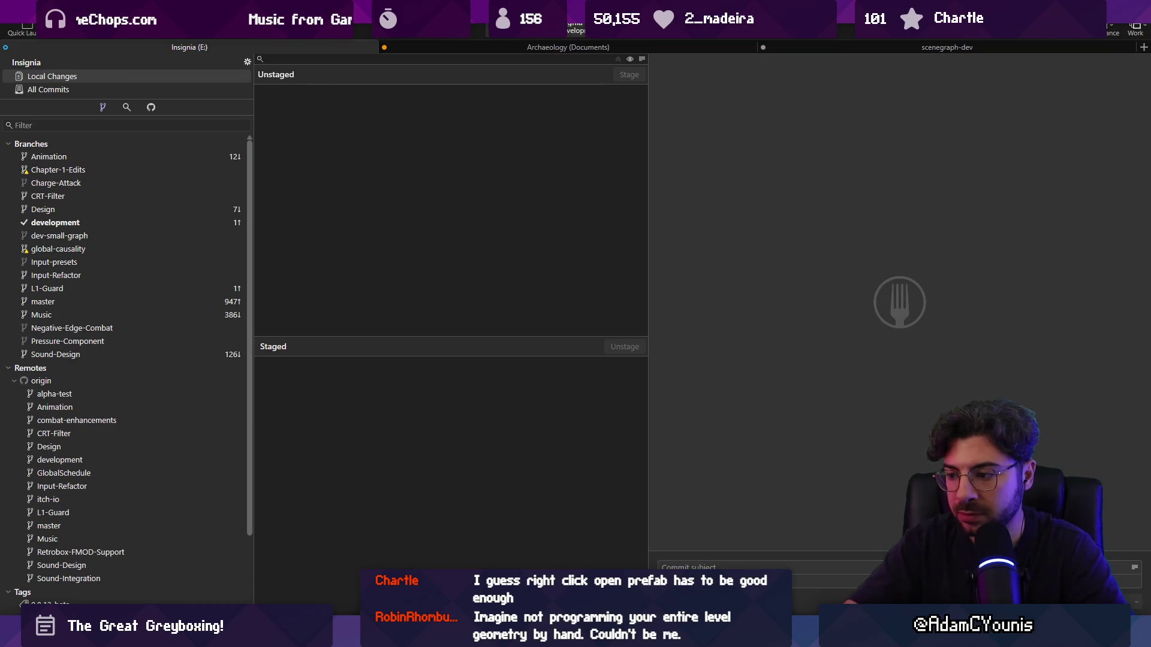
key(alt+Tab)
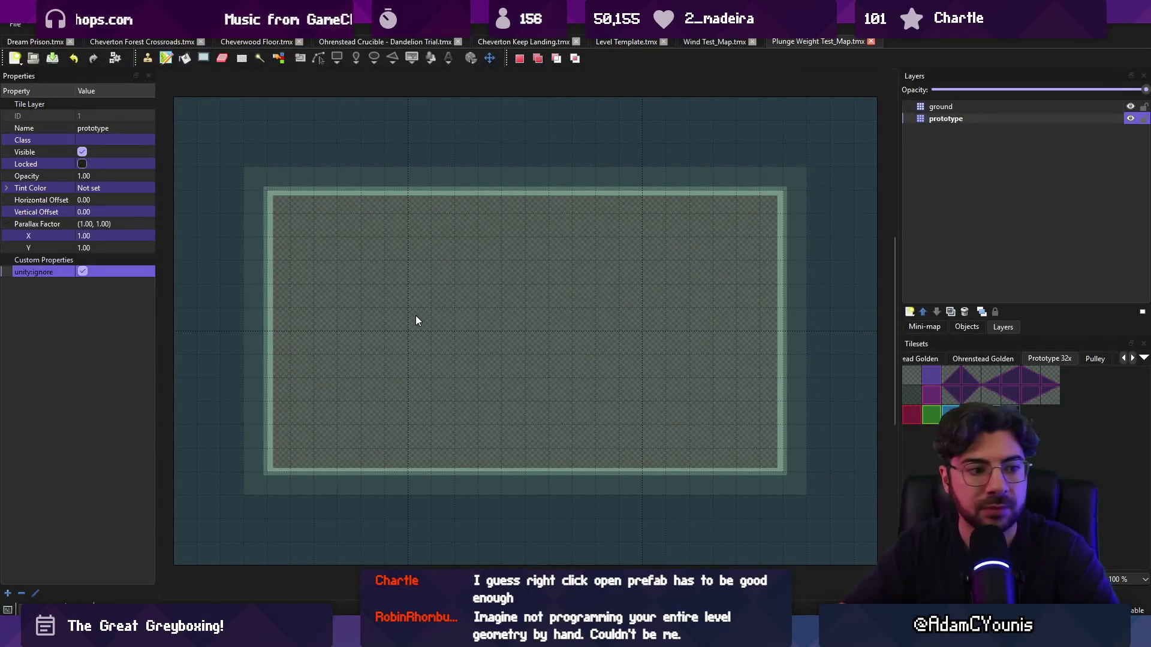
- Move the Plunge Weight Test_Map asset from the Greybox tilemaps folder into the Ohrenstead Golden folder
key(alt+Tab)
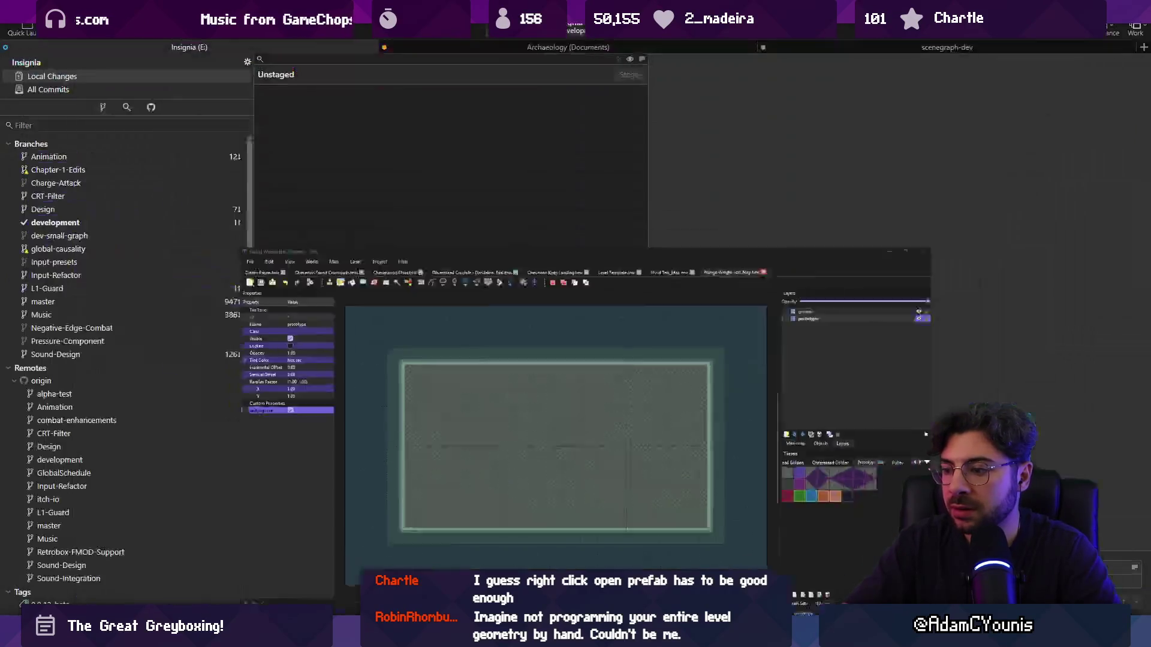
key(alt+Tab)
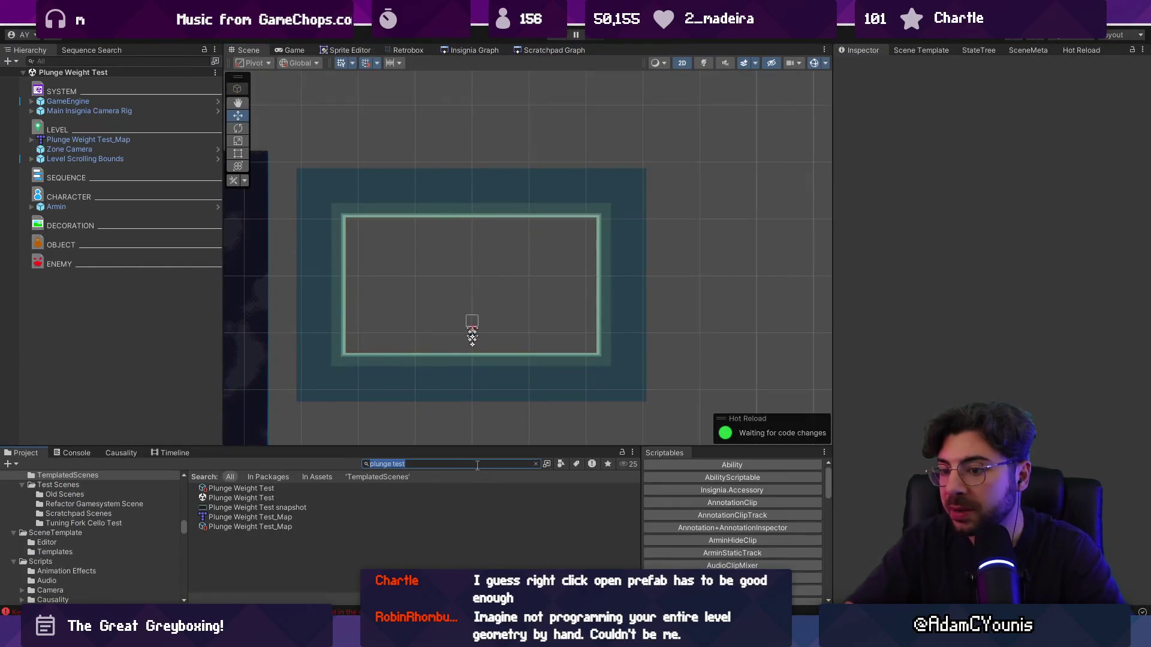
click(288, 517)
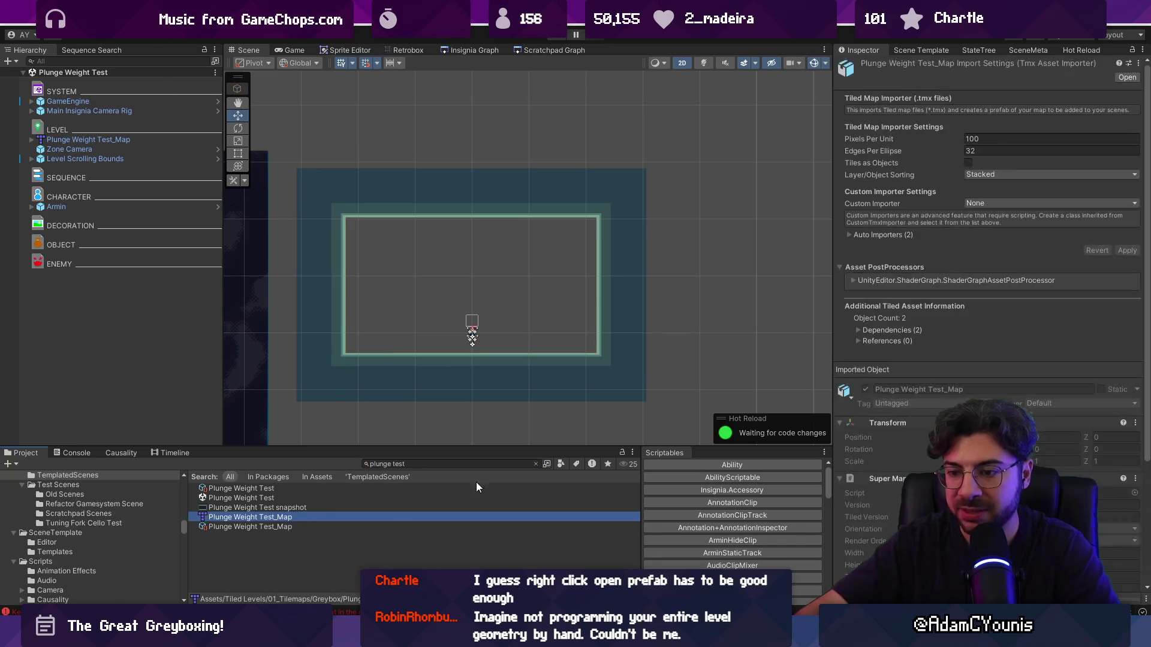
click(536, 464)
scroll(99, 527, down, 3)
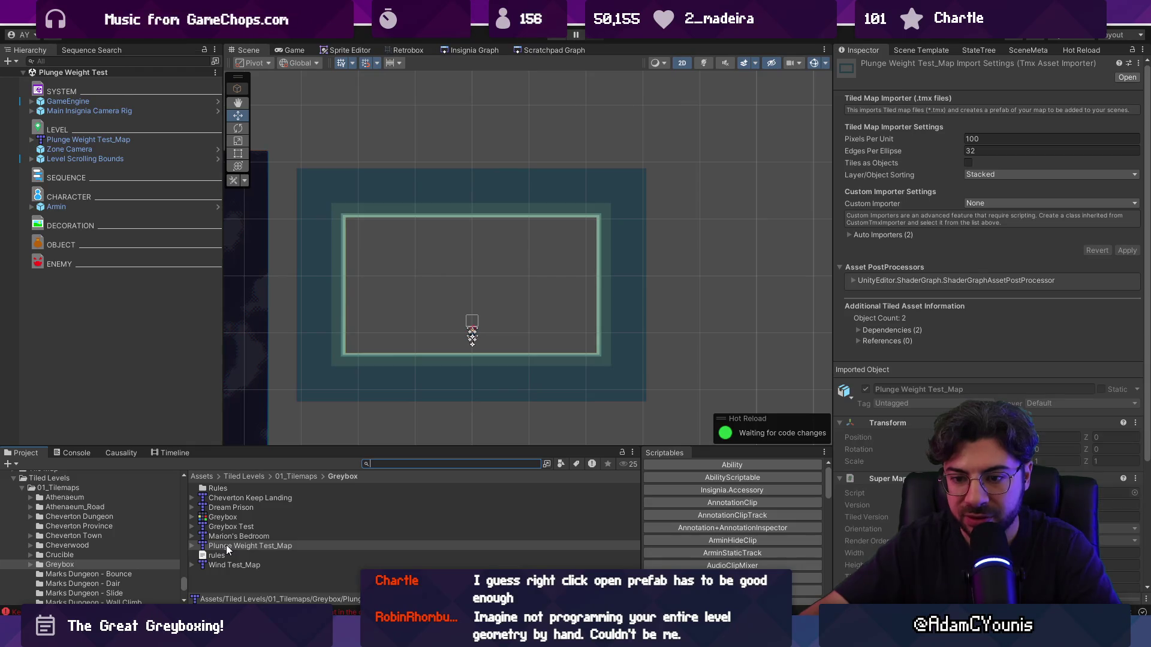
scroll(145, 534, down, 4)
scroll(145, 534, down, 5)
scroll(145, 535, down, 3)
drag(234, 545, 108, 535)
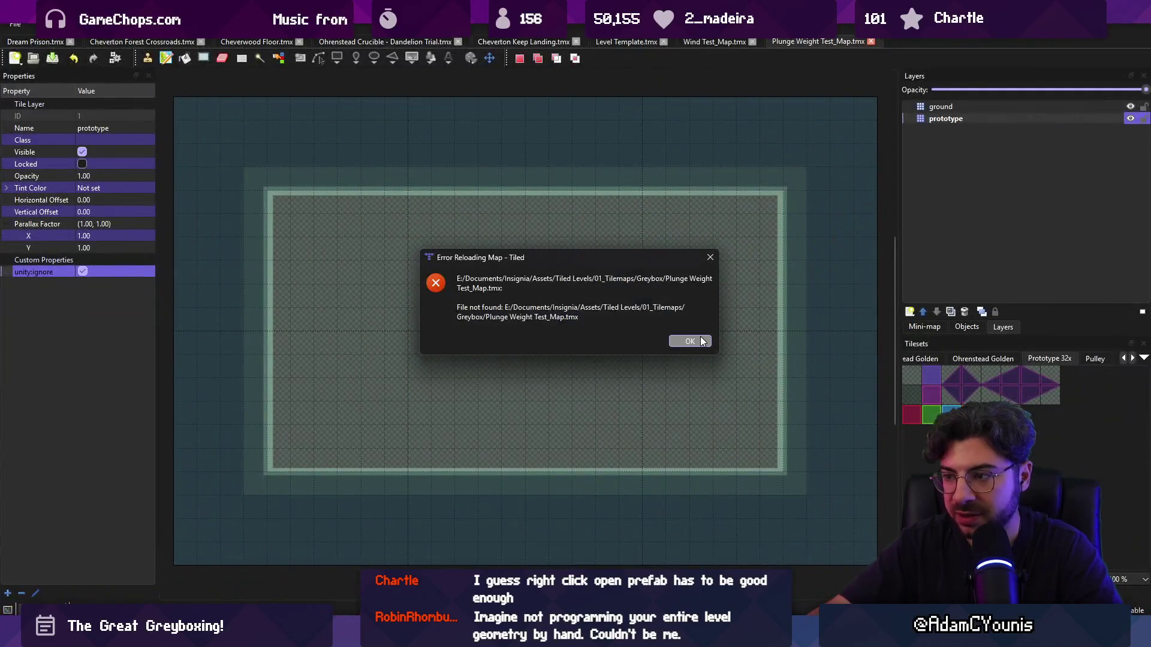
- Dismiss Tiled's reload error, close the map, and reopen it from Unity's Prefab menu, ignoring missing files
click(690, 340)
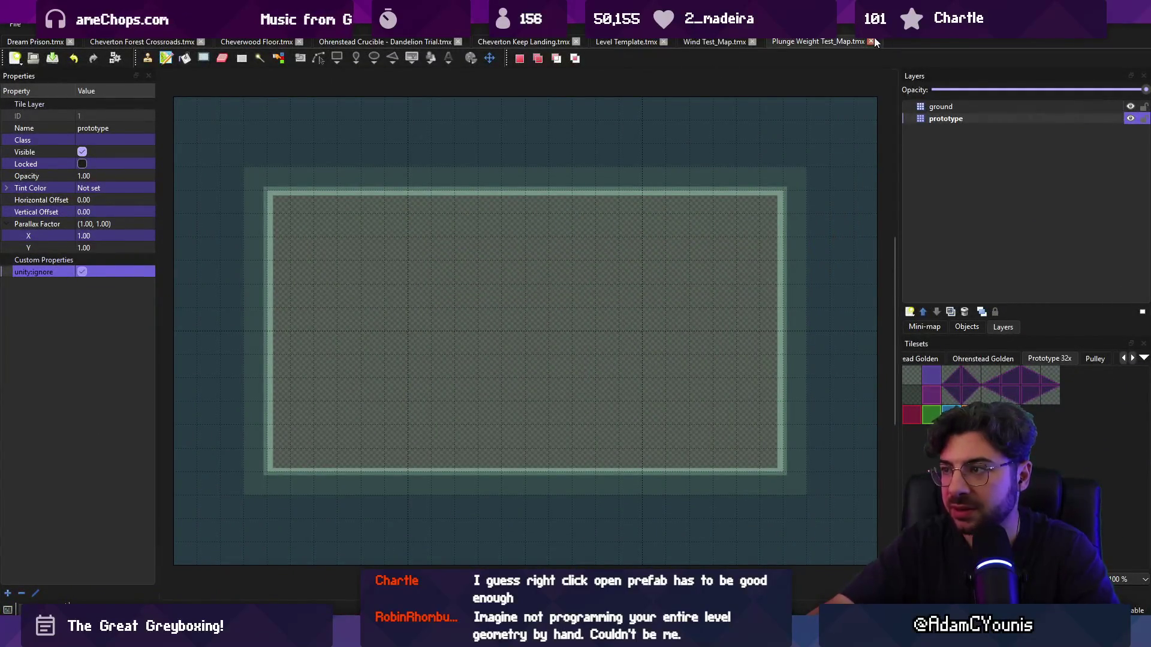
click(871, 42)
key(alt+Tab)
right_click(119, 141)
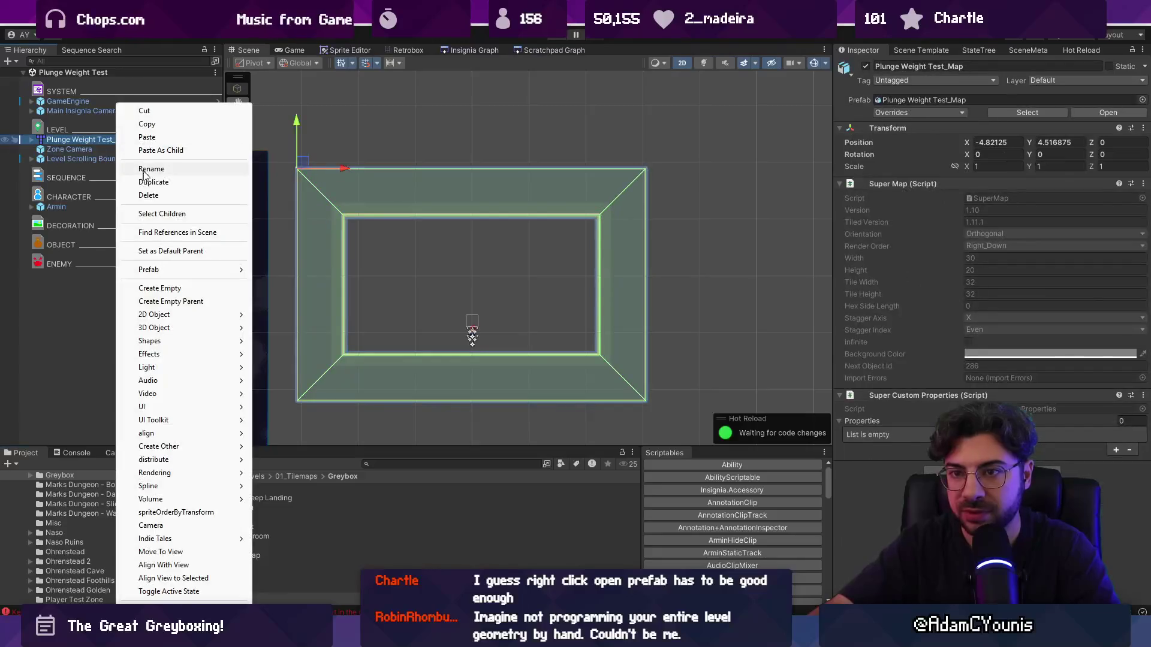
mouse_move(195, 270)
click(297, 269)
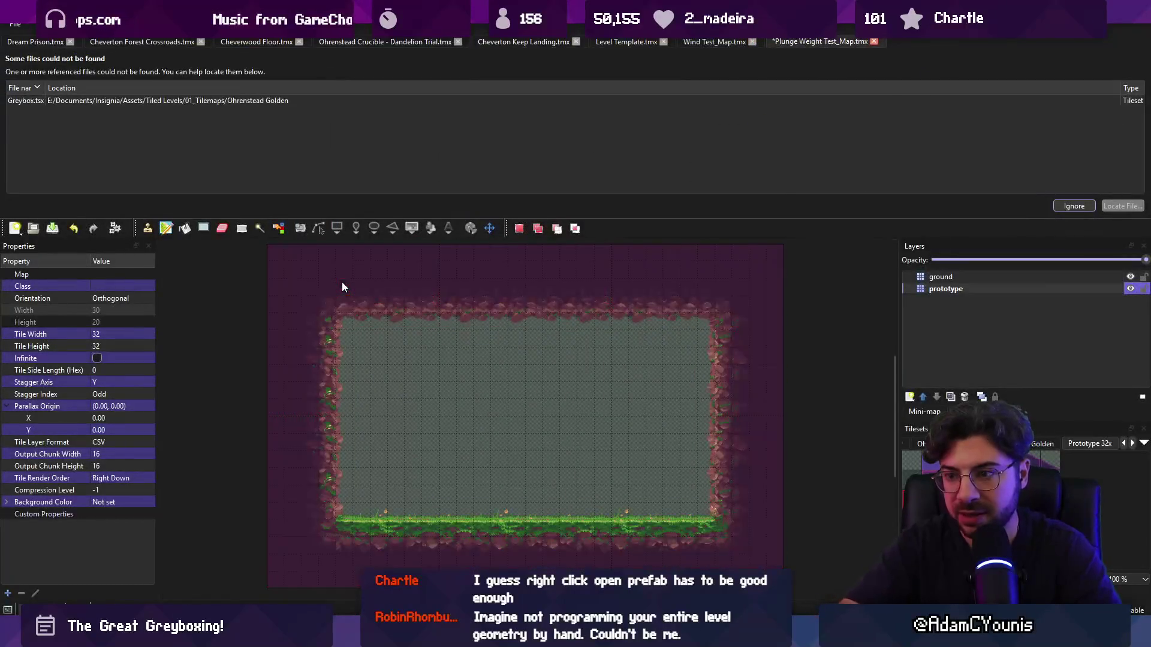
click(1074, 206)
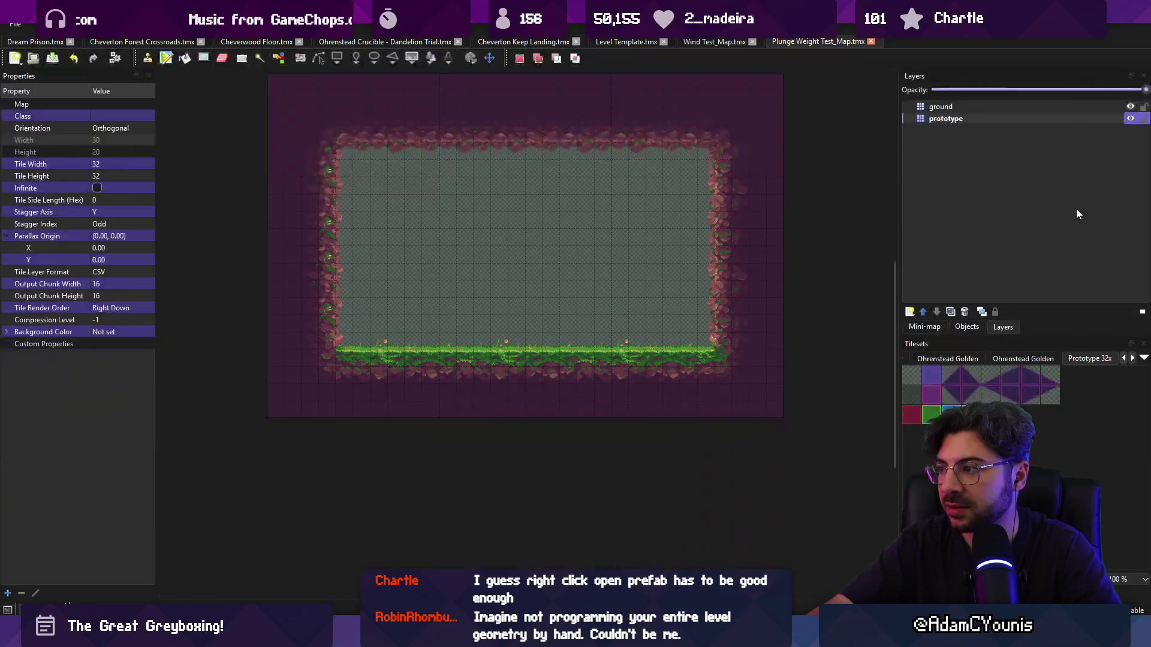
- Check the map asset's import errors in Unity, then close and reopen Plunge Weight Test_Map in Tiled
key(alt+Tab)
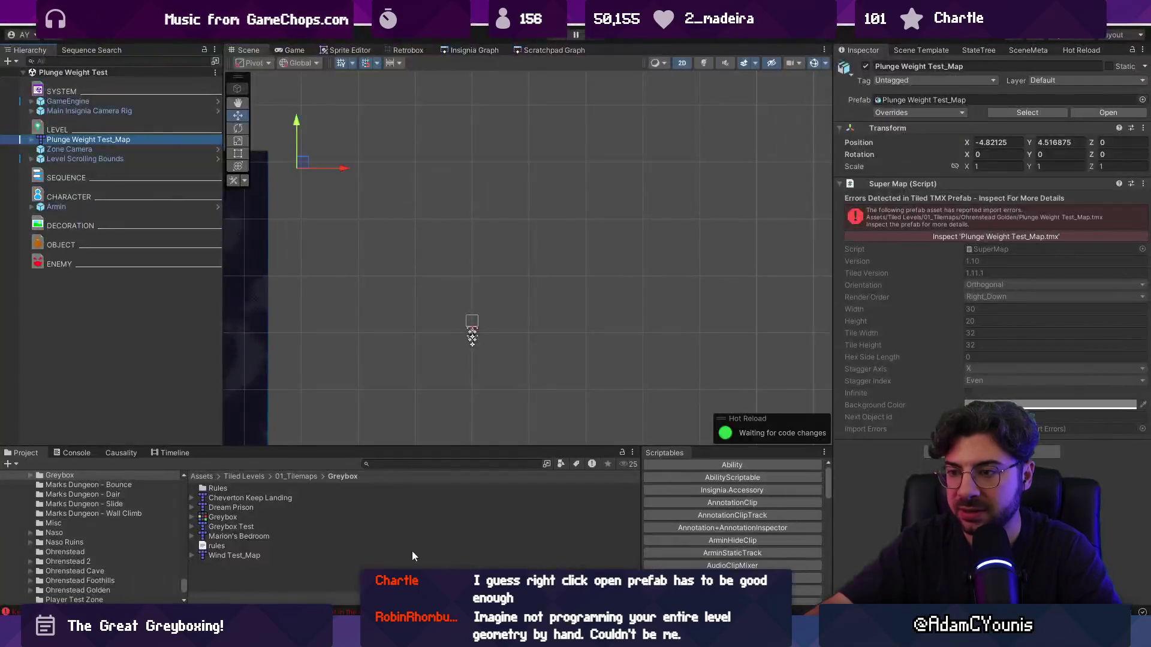
click(917, 236)
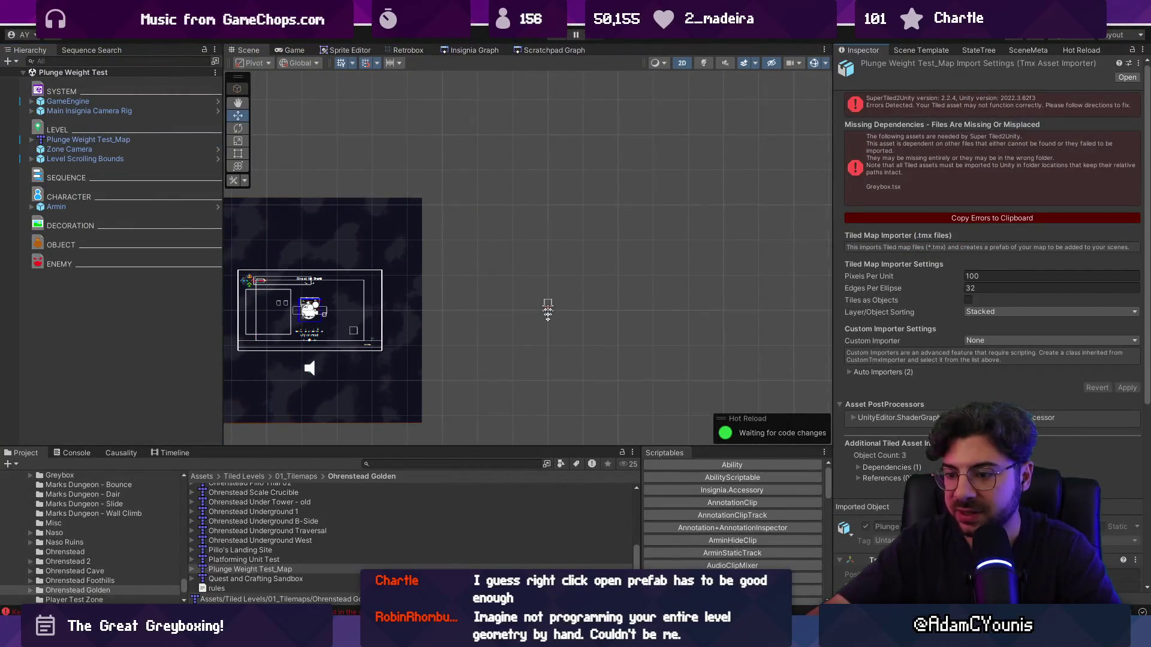
click(377, 635)
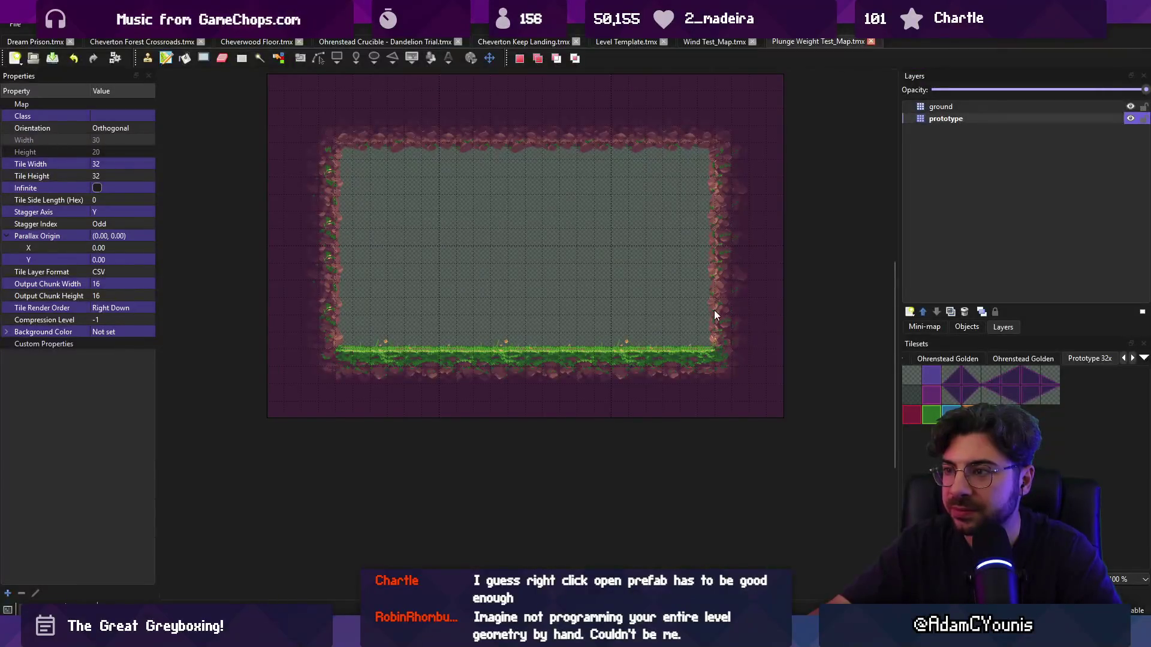
click(871, 41)
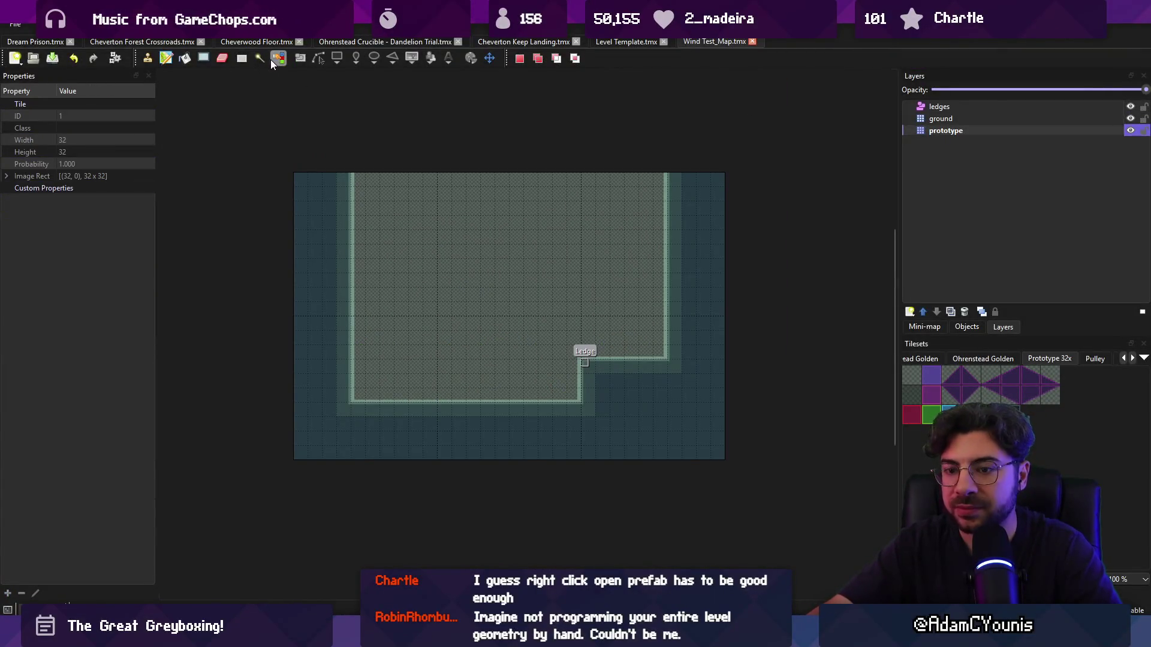
key(ctrl+shift+t)
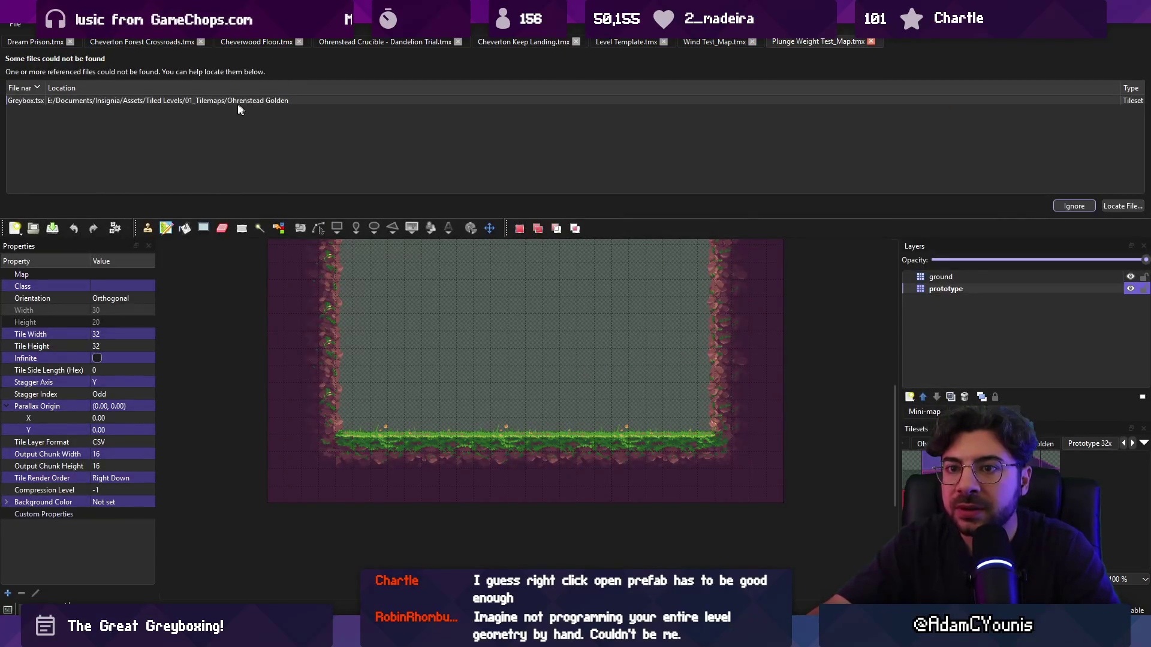
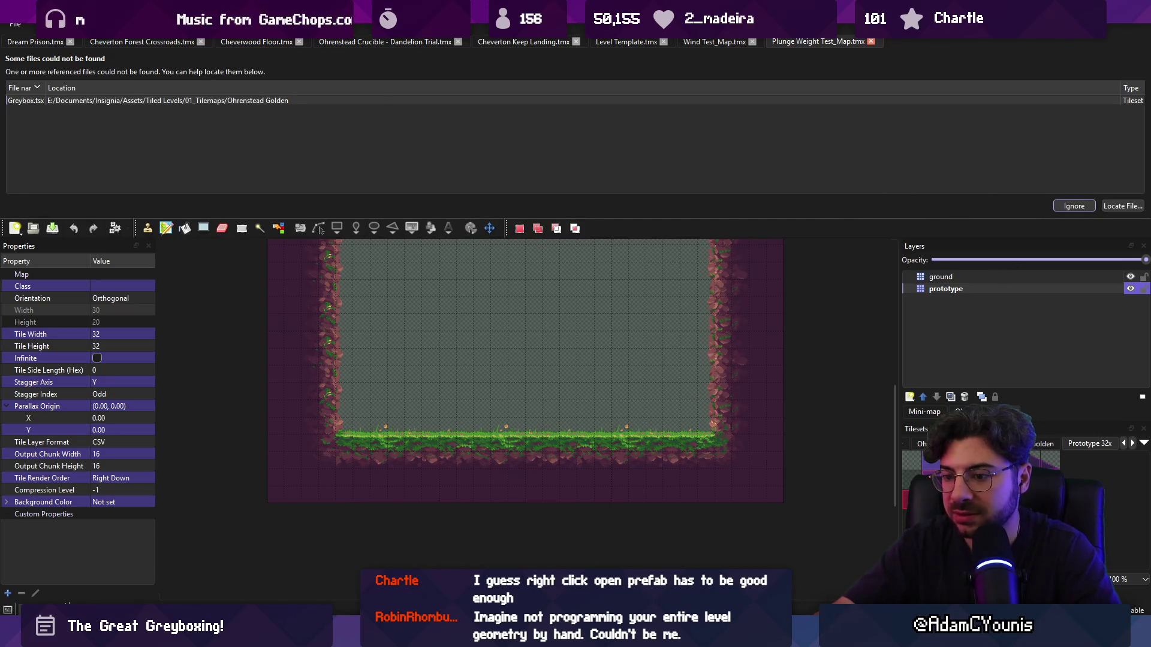
- Compare the Greybox.tsx warning across Tiled and VS Code, then bring up Plunge Weight Test_Map's context menu in Unity
key(alt+Tab)
key(alt+Tab)
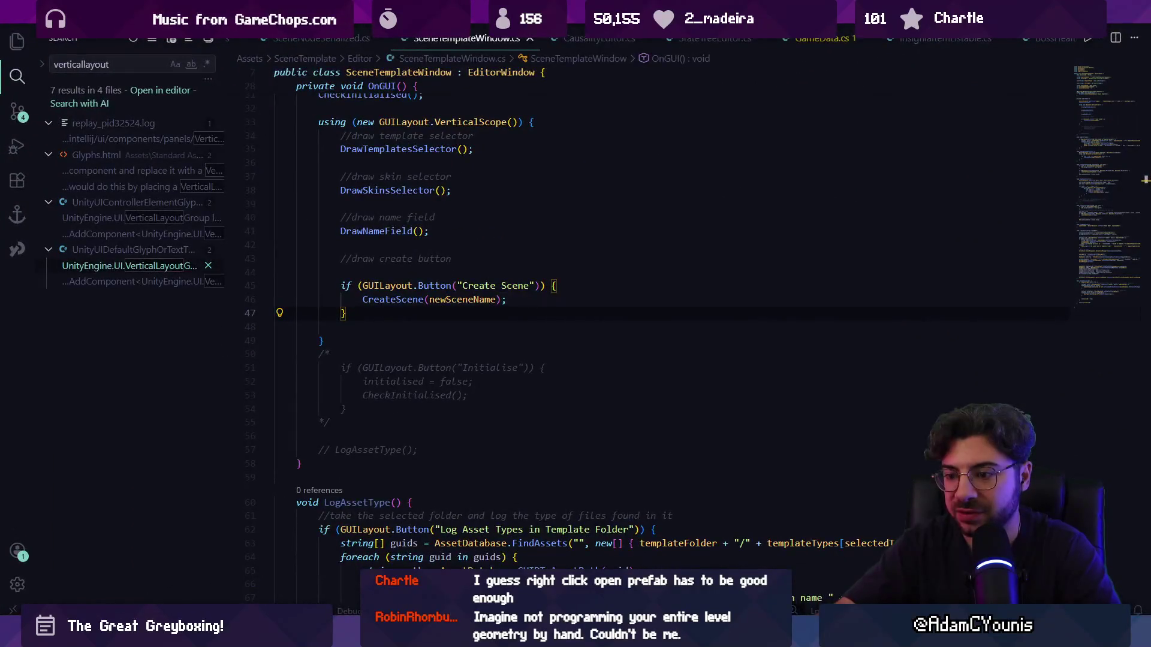
key(alt+Tab)
key(alt+Tab)
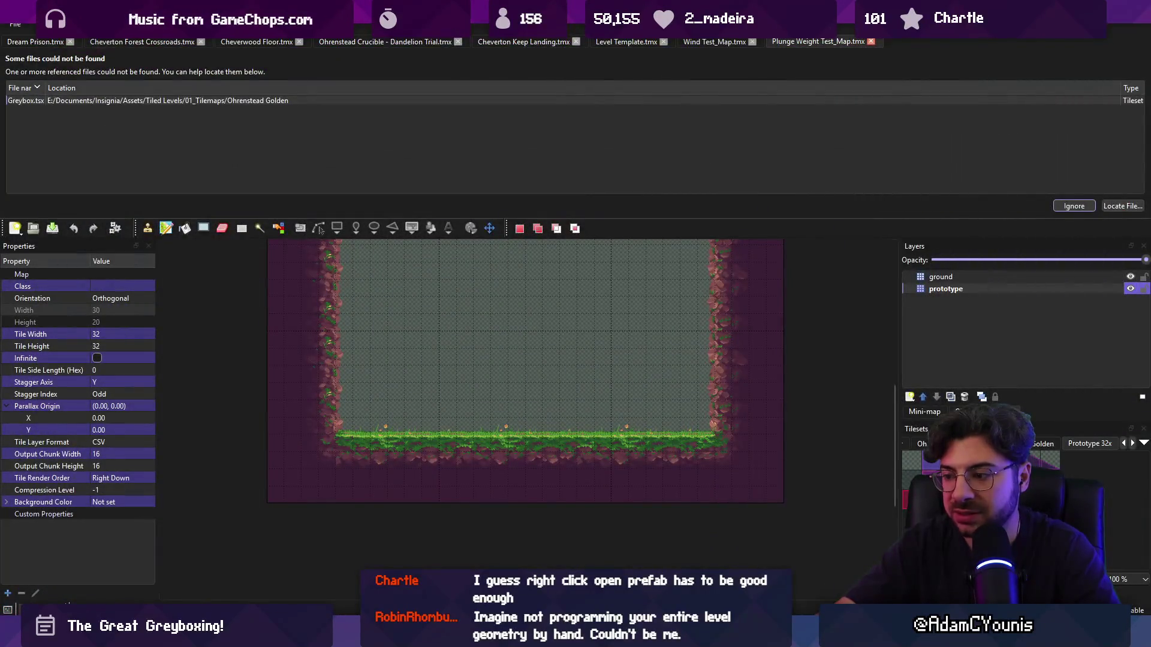
key(alt+Tab)
key(alt+Tab)
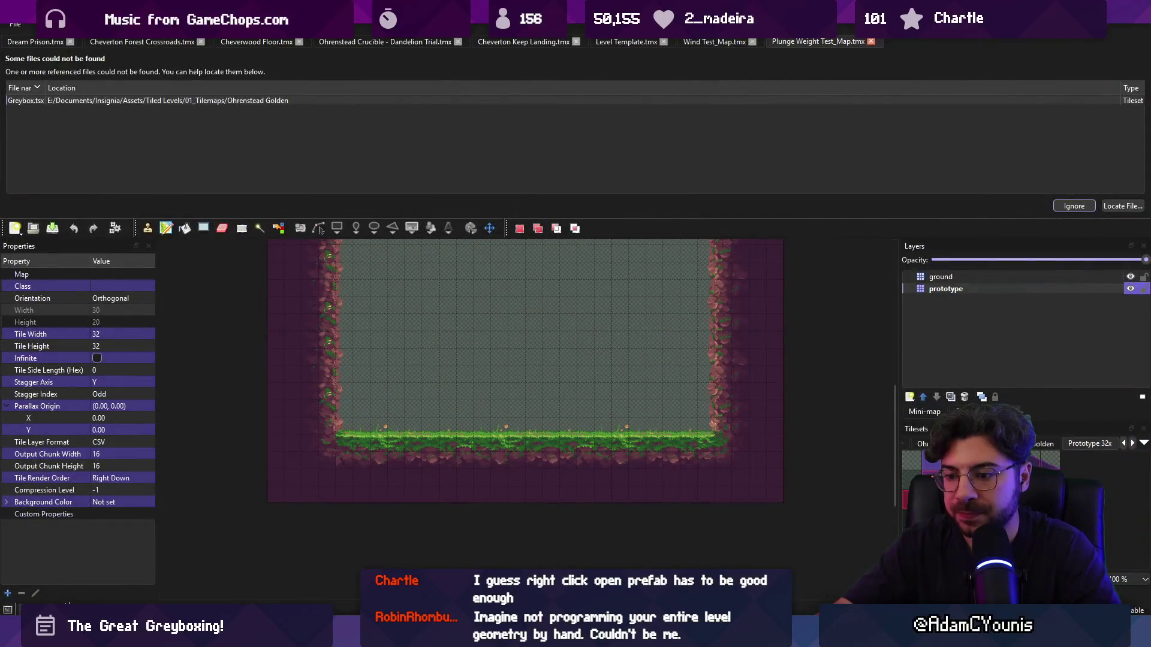
key(alt+Tab)
right_click(300, 569)
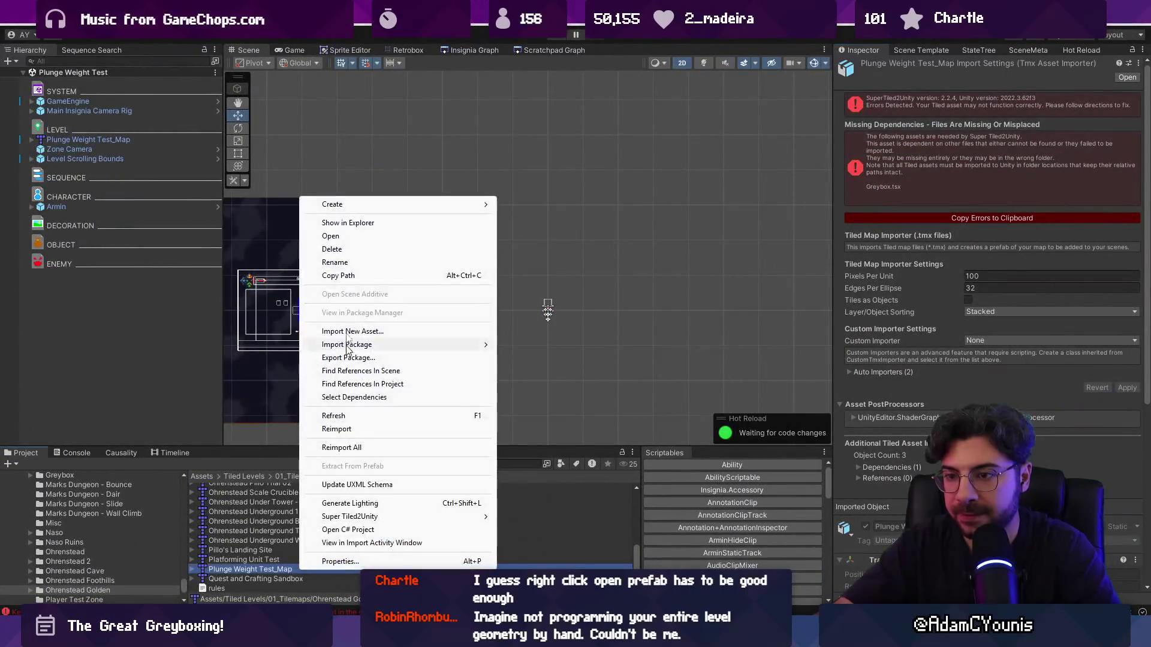
- Reveal Plunge Weight Test_Map.tmx in Explorer and open it with Code
mouse_move(372, 204)
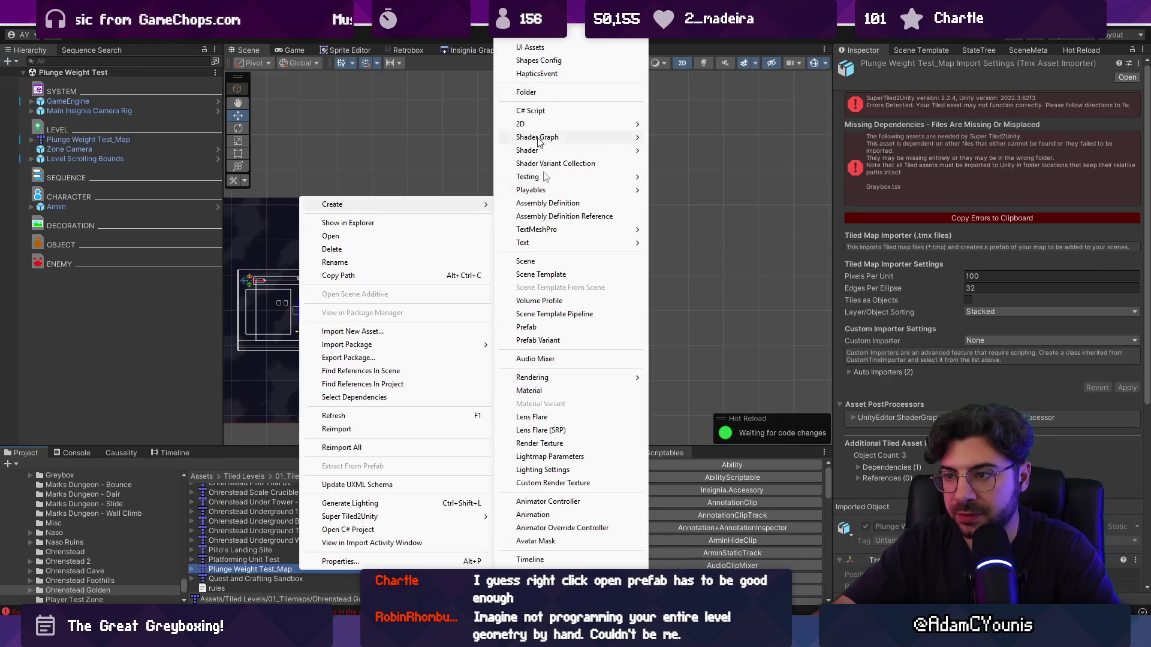
click(360, 223)
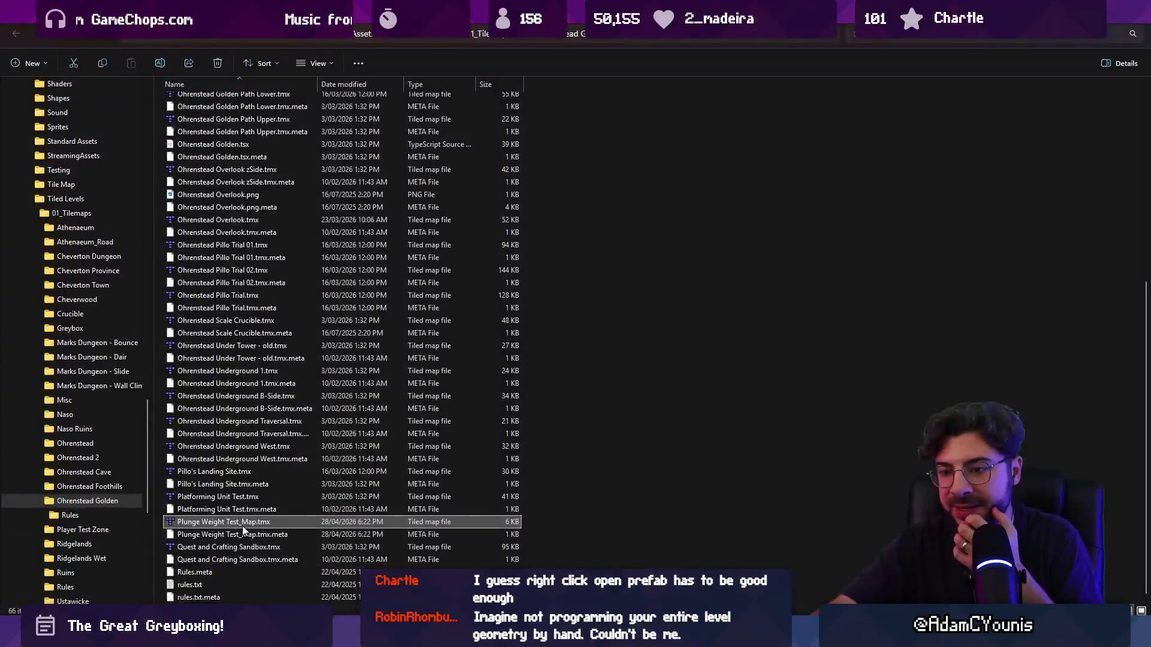
right_click(243, 526)
click(202, 523)
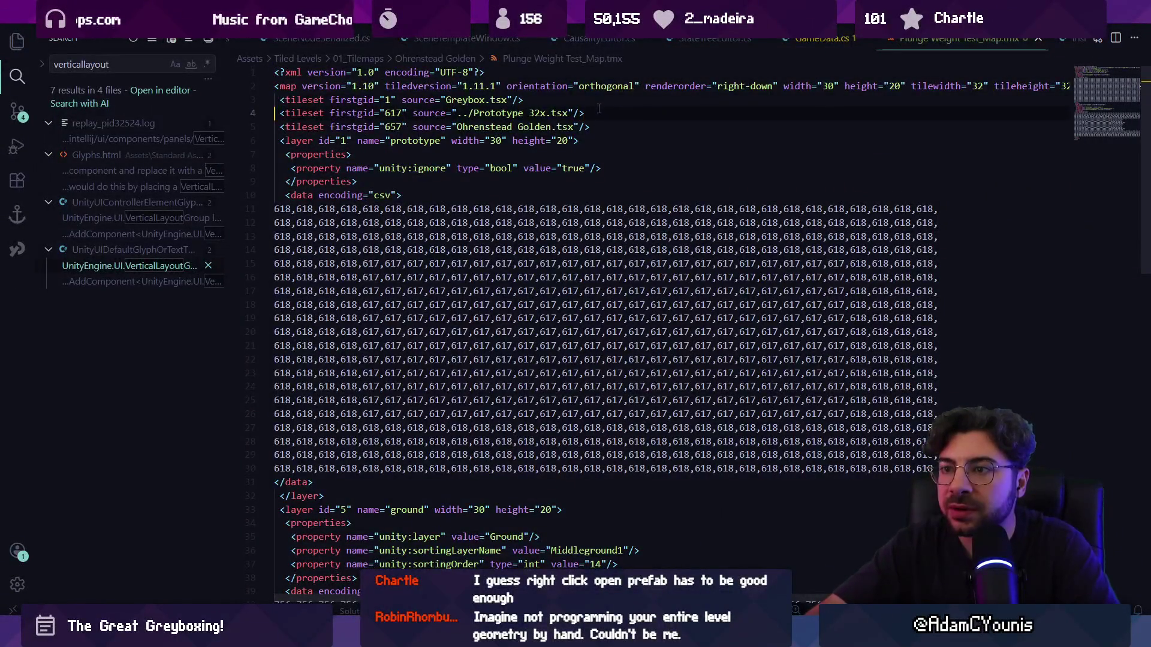
- Delete the line-3 Greybox.tsx tileset entry from the map XML and return to Unity
key(shift+Up)
key(BackSpace)
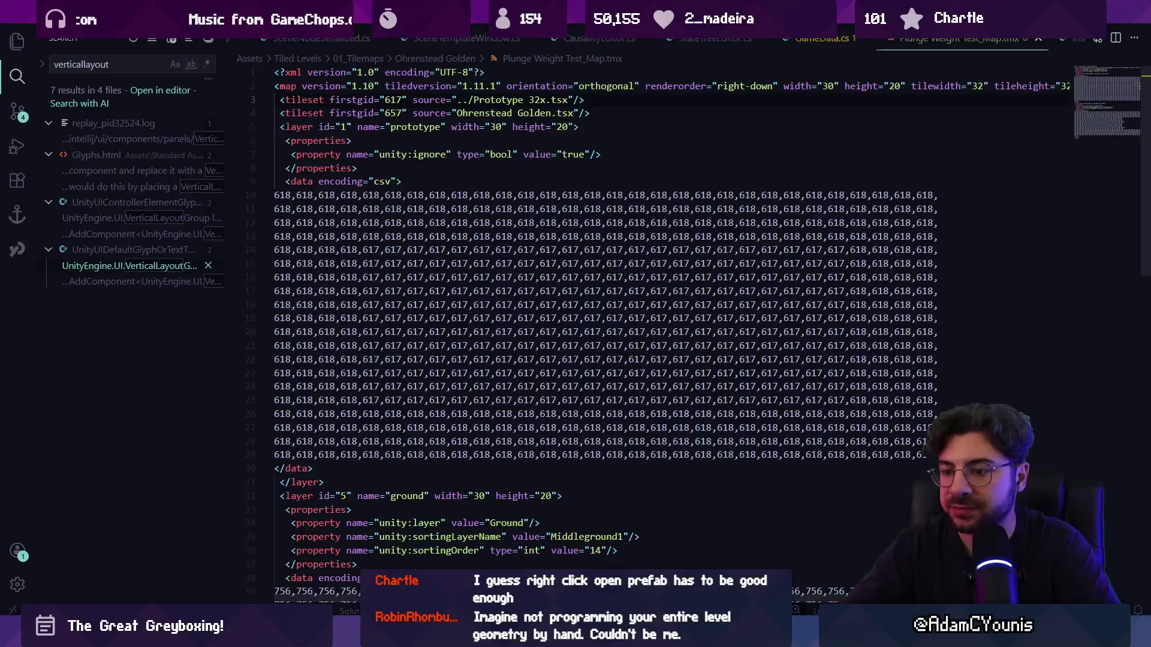
key(alt+Tab)
scroll(555, 300, up, 5)
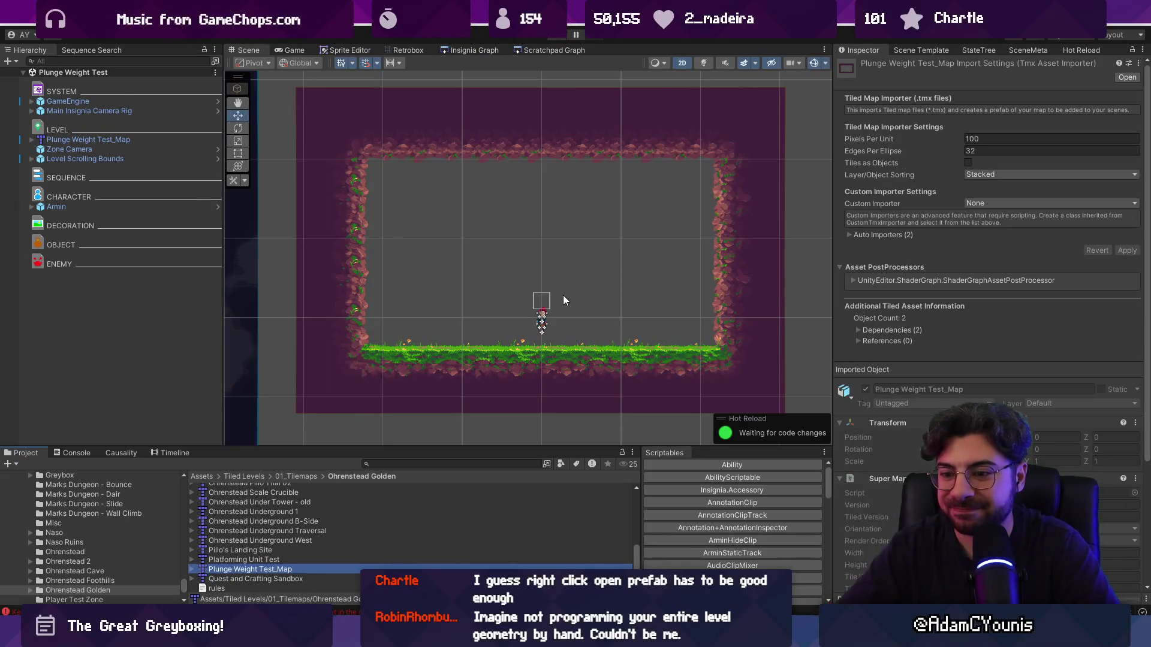
- Clear the Unity console errors, go back to the Project list, and switch to Tiled
click(76, 453)
click(11, 465)
scroll(360, 303, down, 1)
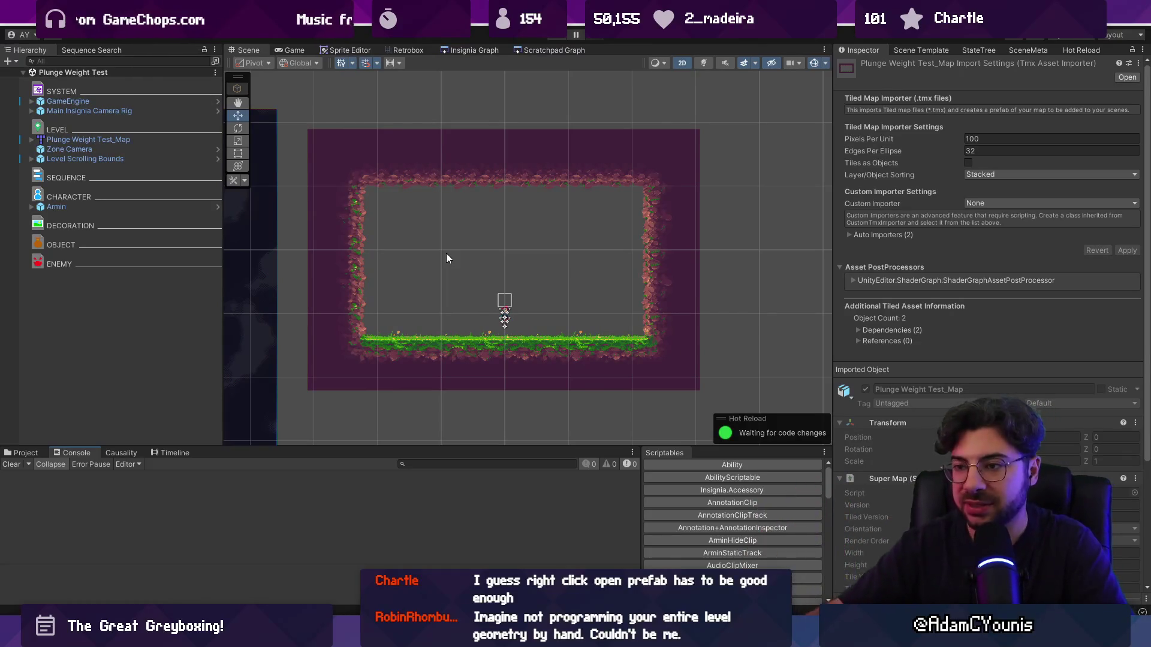
scroll(525, 315, up, 2)
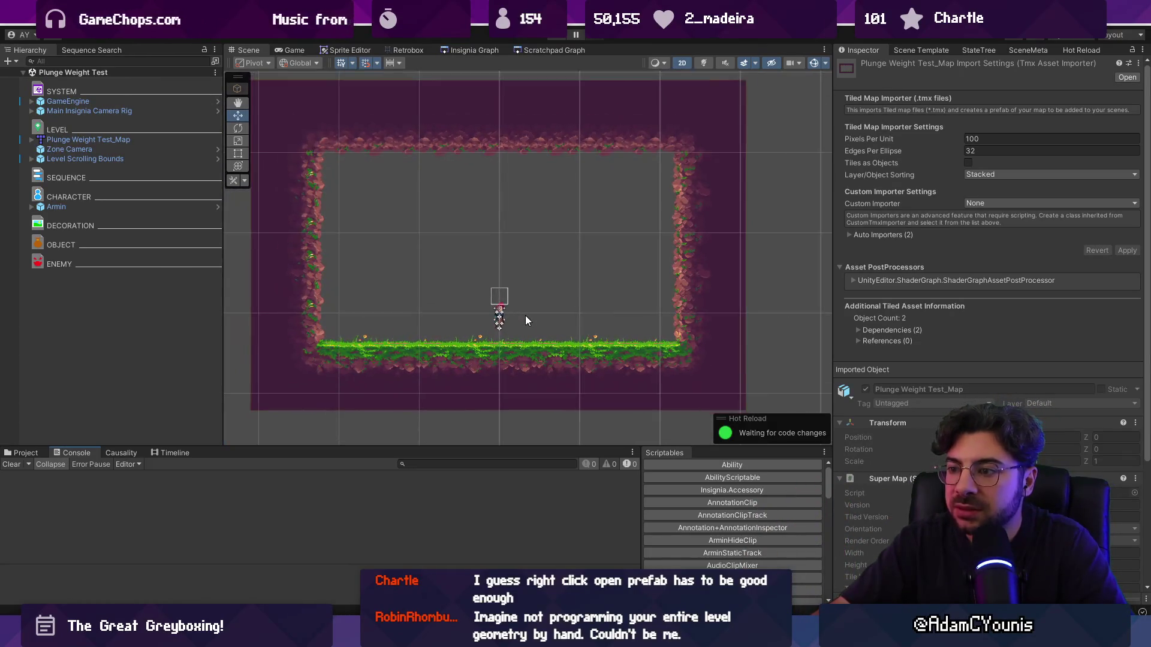
click(25, 453)
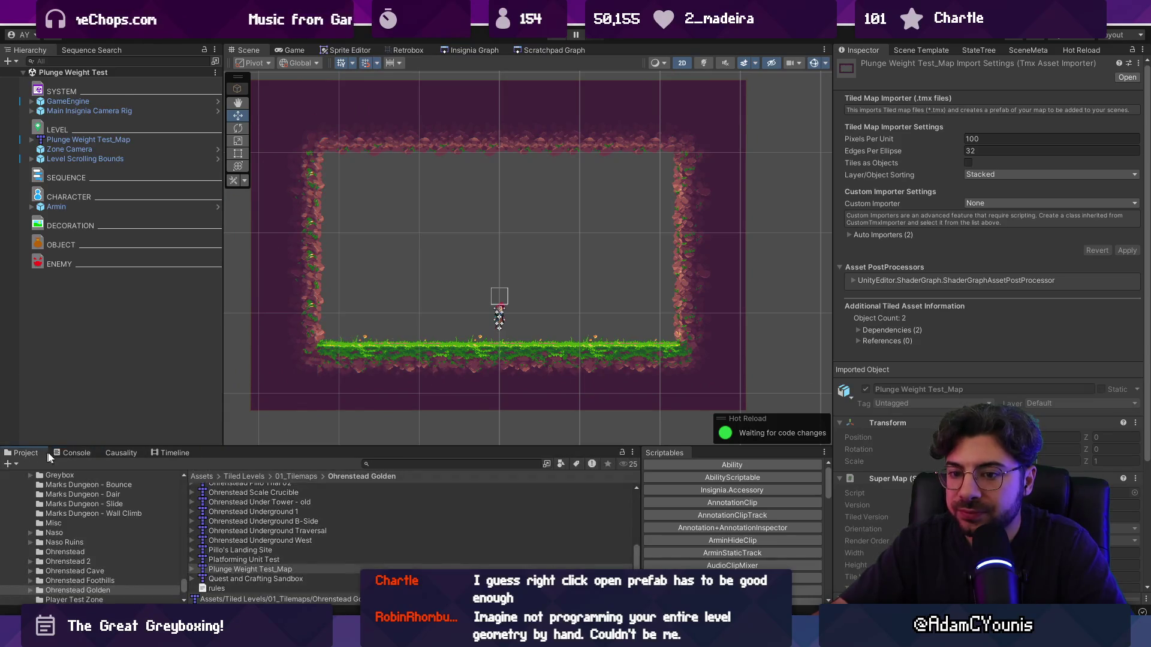
key(alt+Tab)
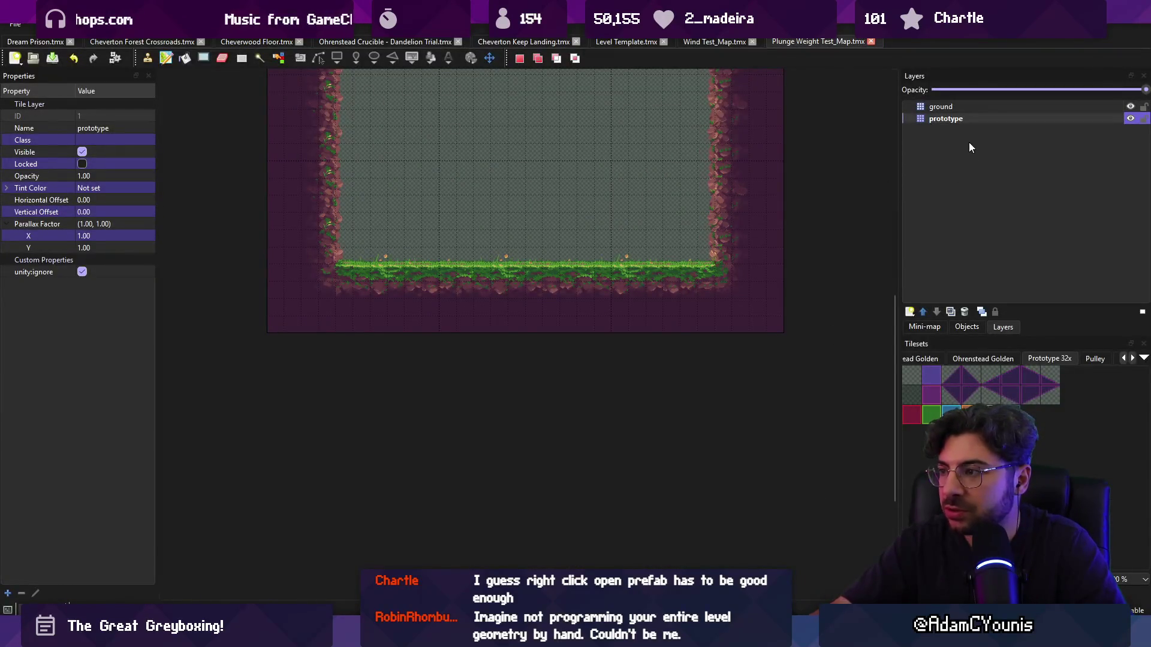
- Delete the ground layer from the map in Tiled and save
click(952, 108)
key(Delete)
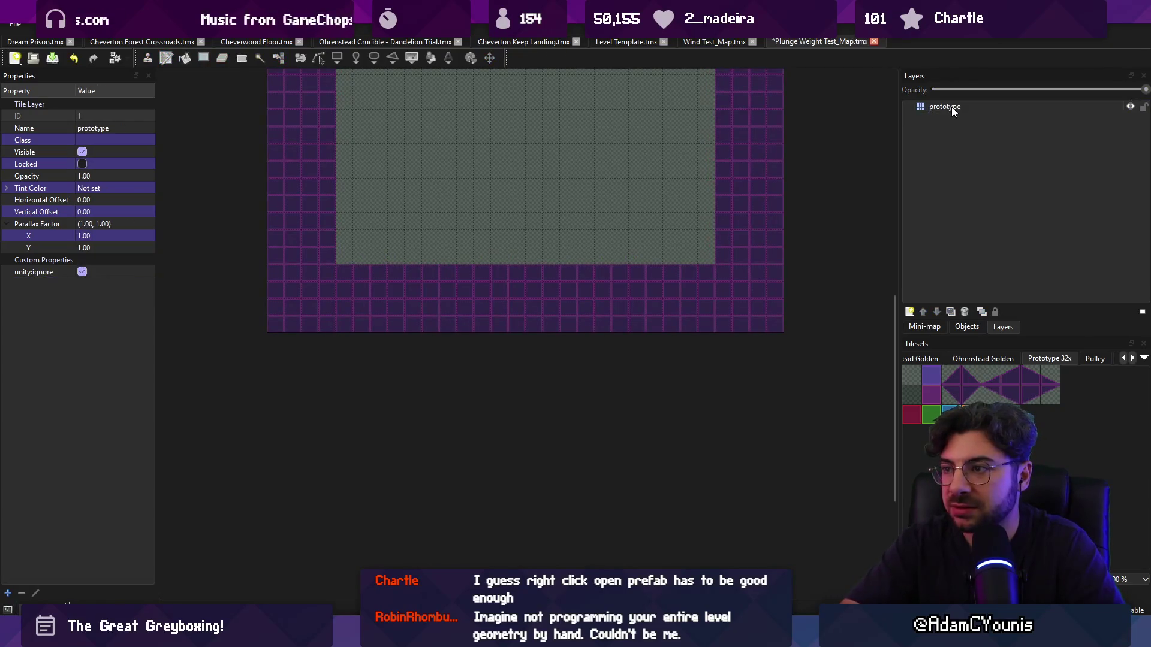
key(ctrl+s)
- Move Plunge Weight Test_Map into the Ridgelands Wet folder in Unity and reopen it in Tiled
key(alt+Tab)
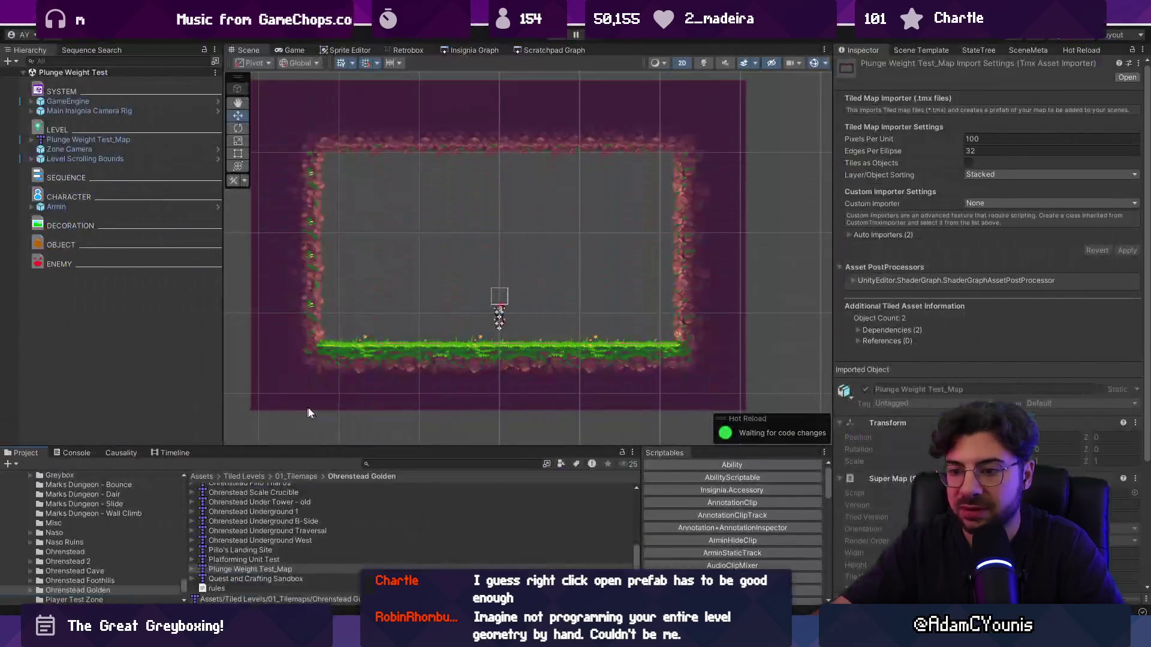
click(272, 569)
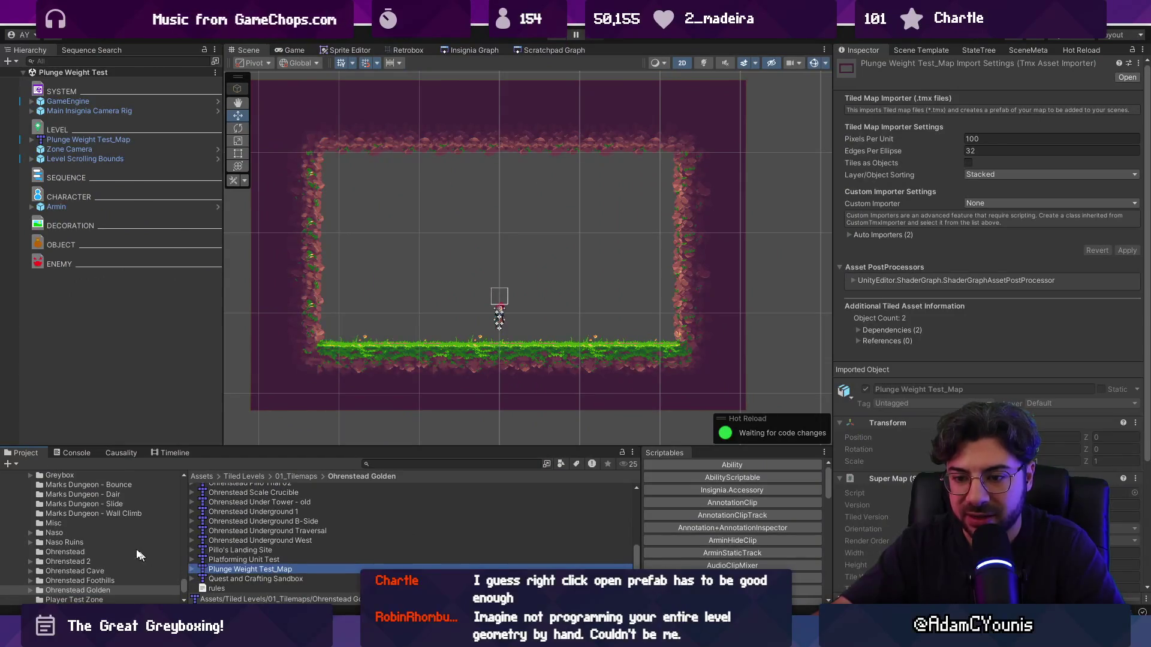
scroll(122, 539, down, 2)
scroll(127, 538, down, 2)
drag(138, 552, 122, 546)
click(114, 547)
double_click(233, 512)
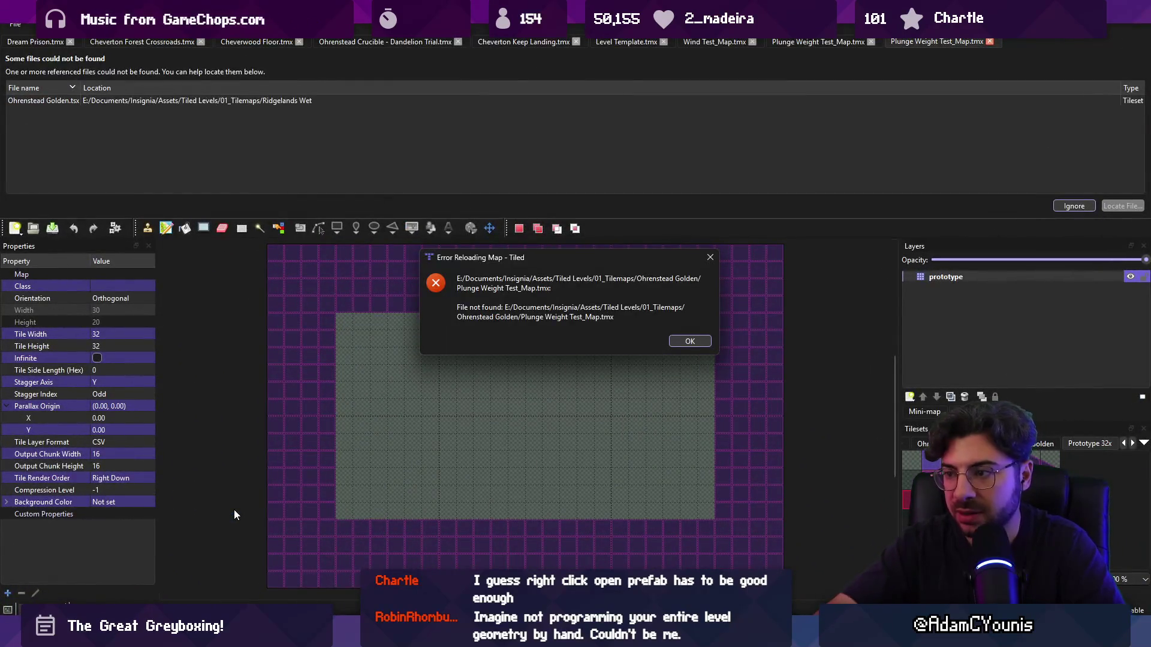
- Dismiss the reload error, select the missing Ohrenstead Golden.tsx tileset, and browse up to the tilemaps folder
key(Return)
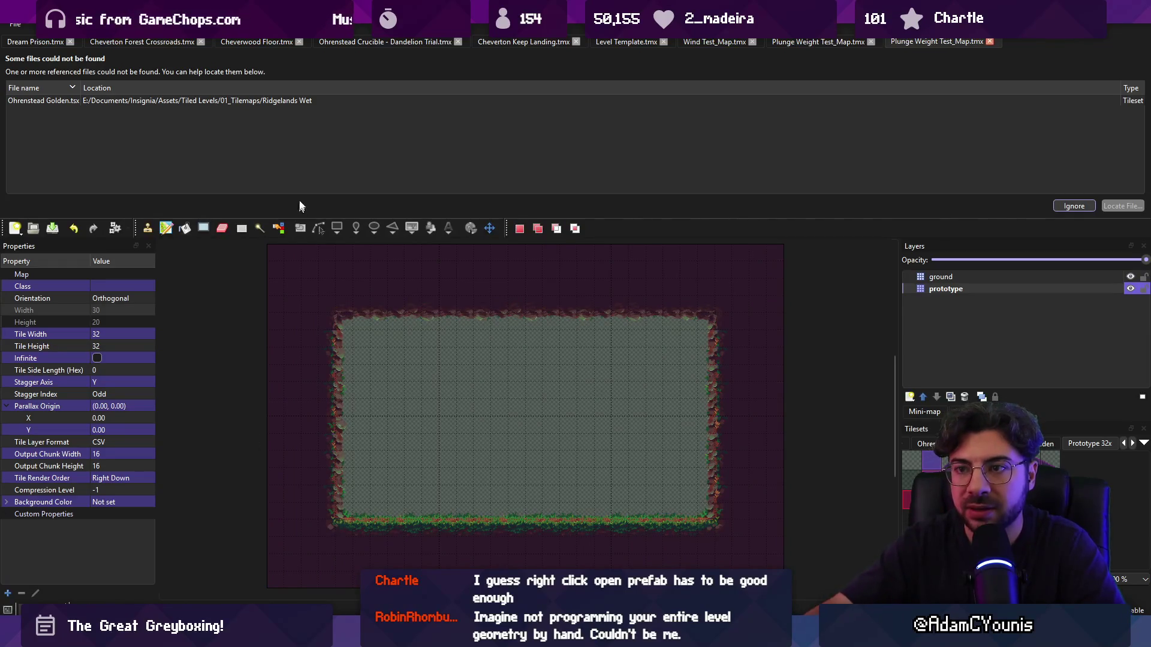
click(241, 99)
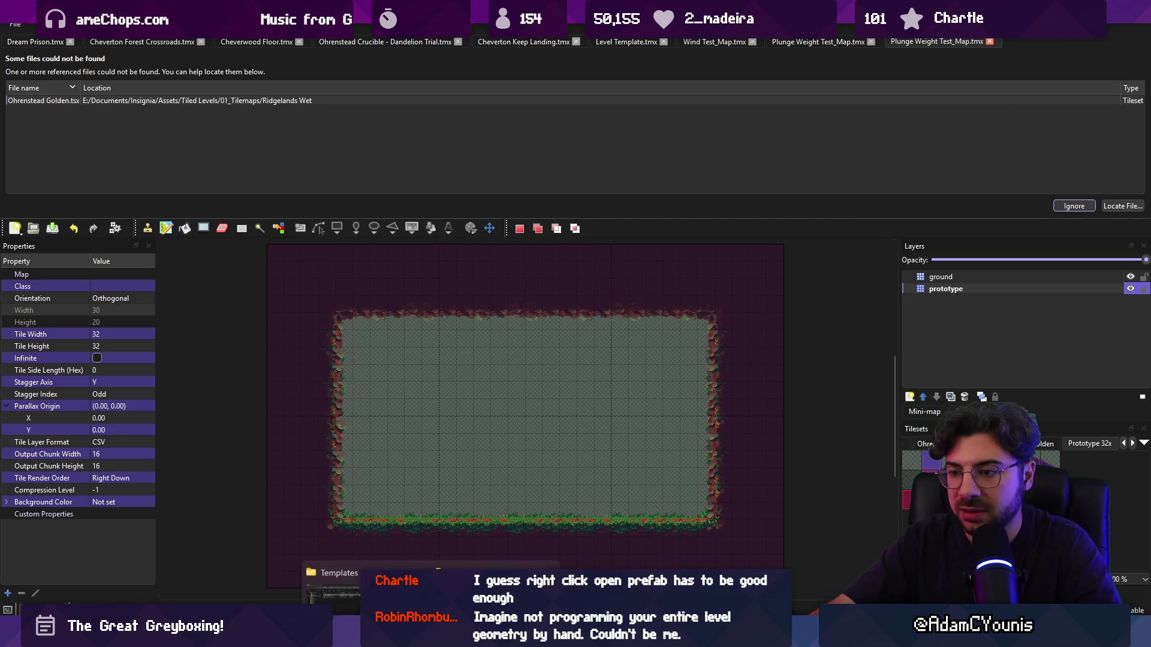
click(455, 556)
key(alt+Up)
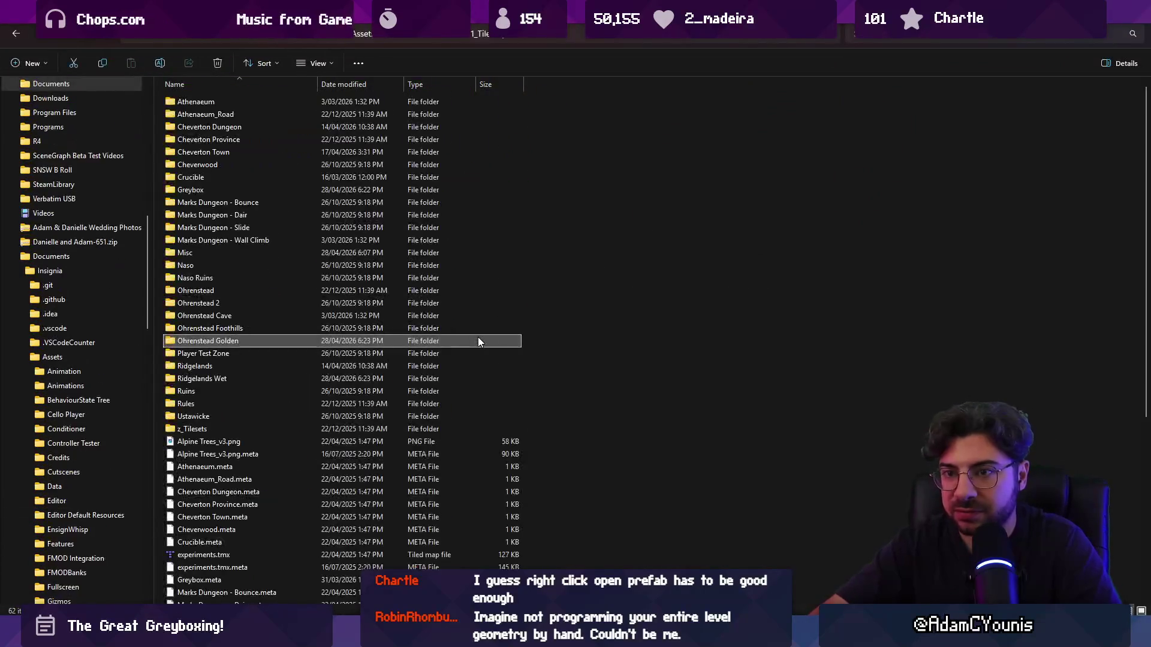
- Open Plunge Weight Test_Map.tmx from the Ridgelands Wet folder in VS Code
double_click(207, 379)
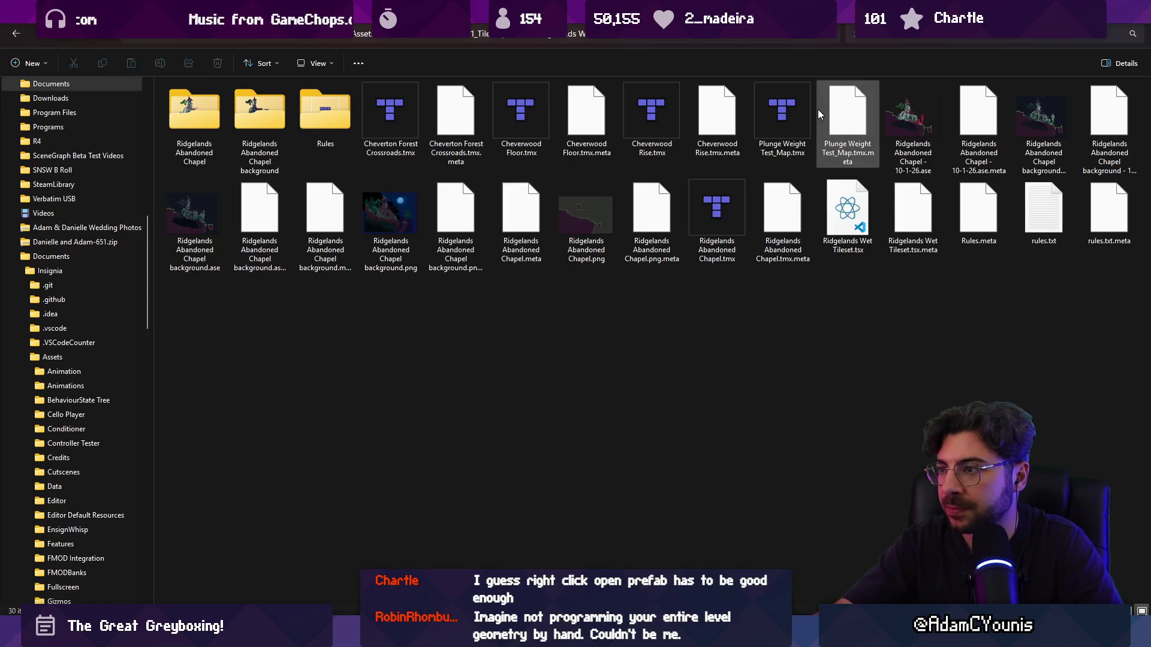
click(770, 115)
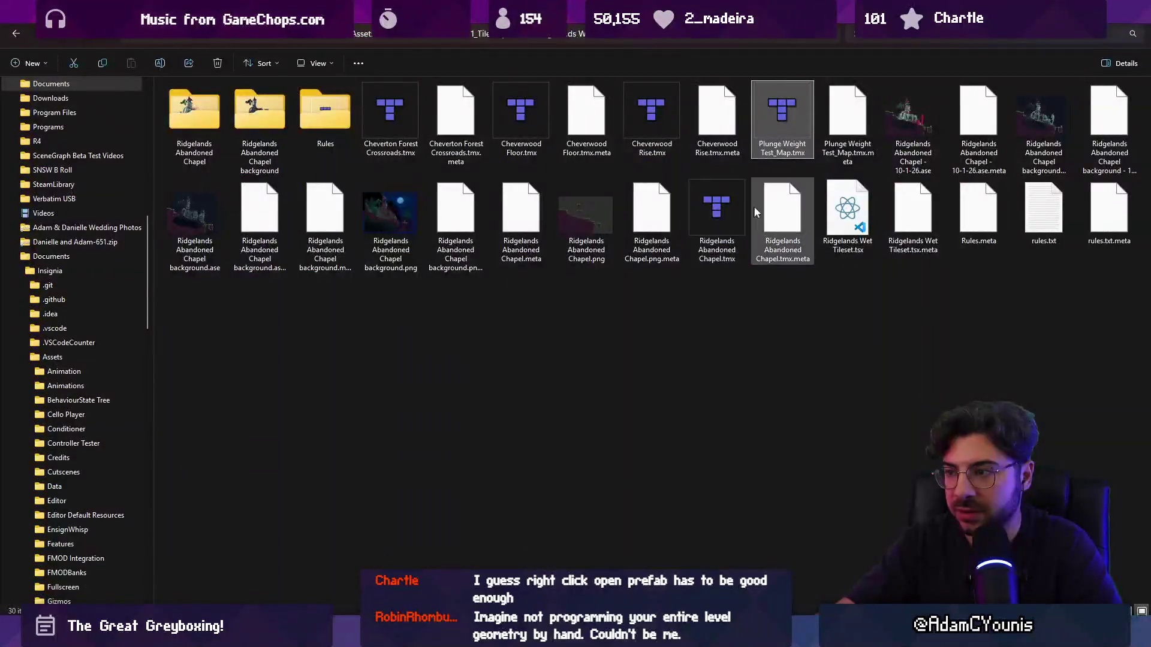
mouse_move(787, 135)
mouse_down()
mouse_move(611, 456)
mouse_move(606, 635)
mouse_move(540, 540)
mouse_move(618, 207)
mouse_up()
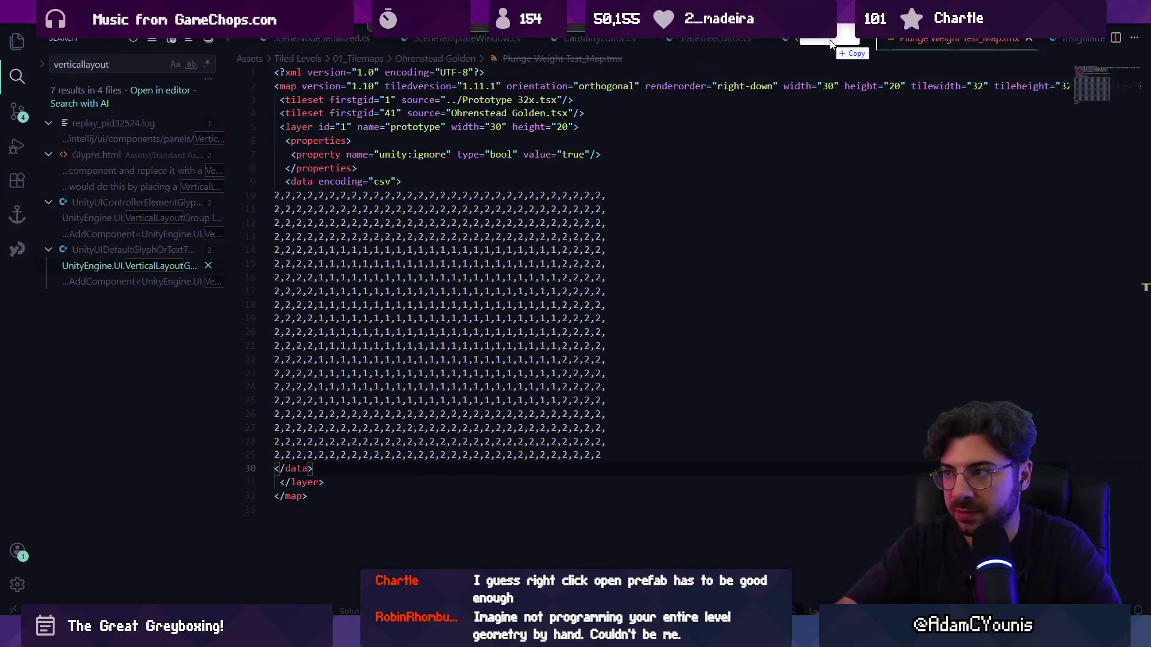
- Remove the Ohrenstead Golden.tsx tileset line and check the reimported map in Unity
key(shift+Up)
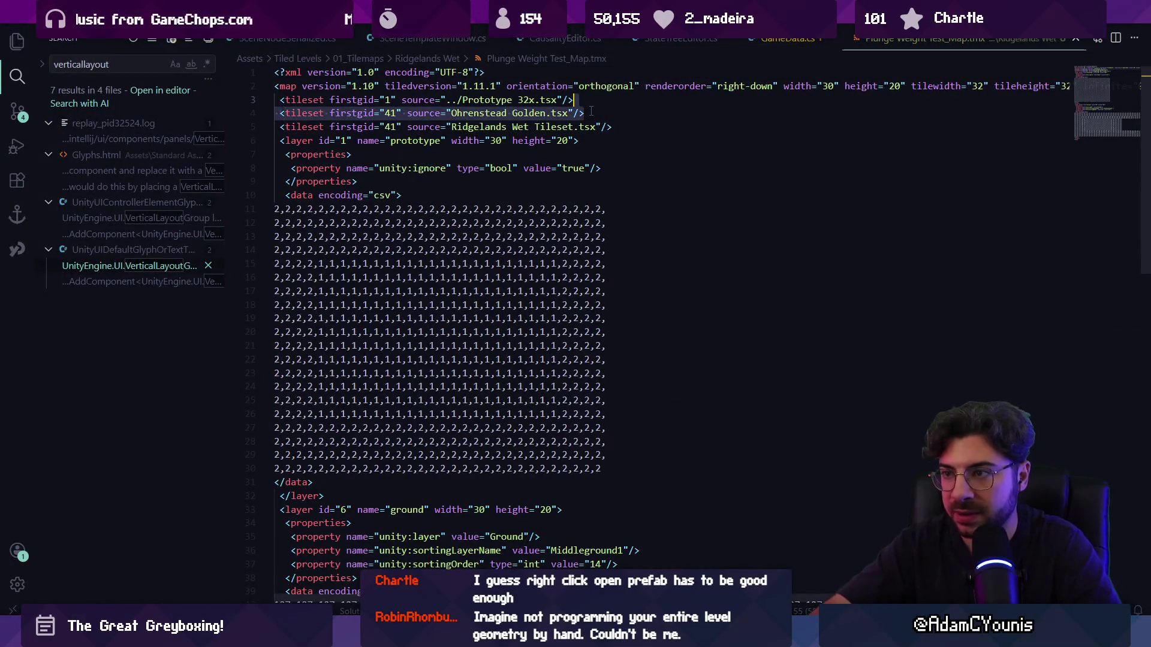
key(BackSpace)
key(alt+Tab)
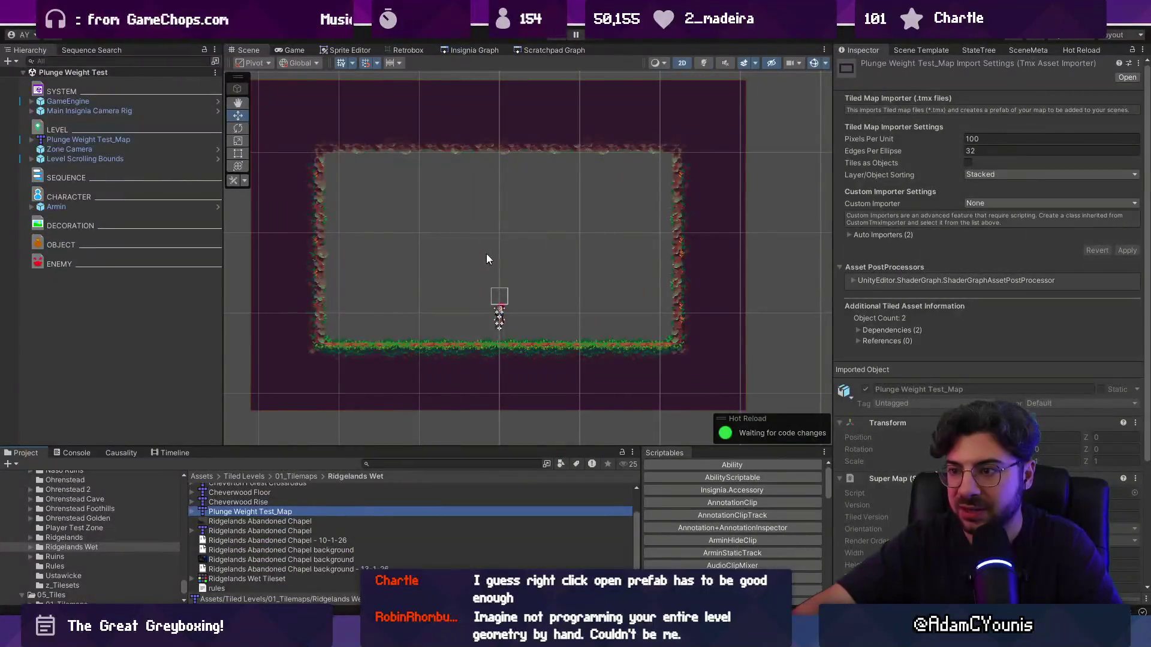
scroll(469, 311, up, 3)
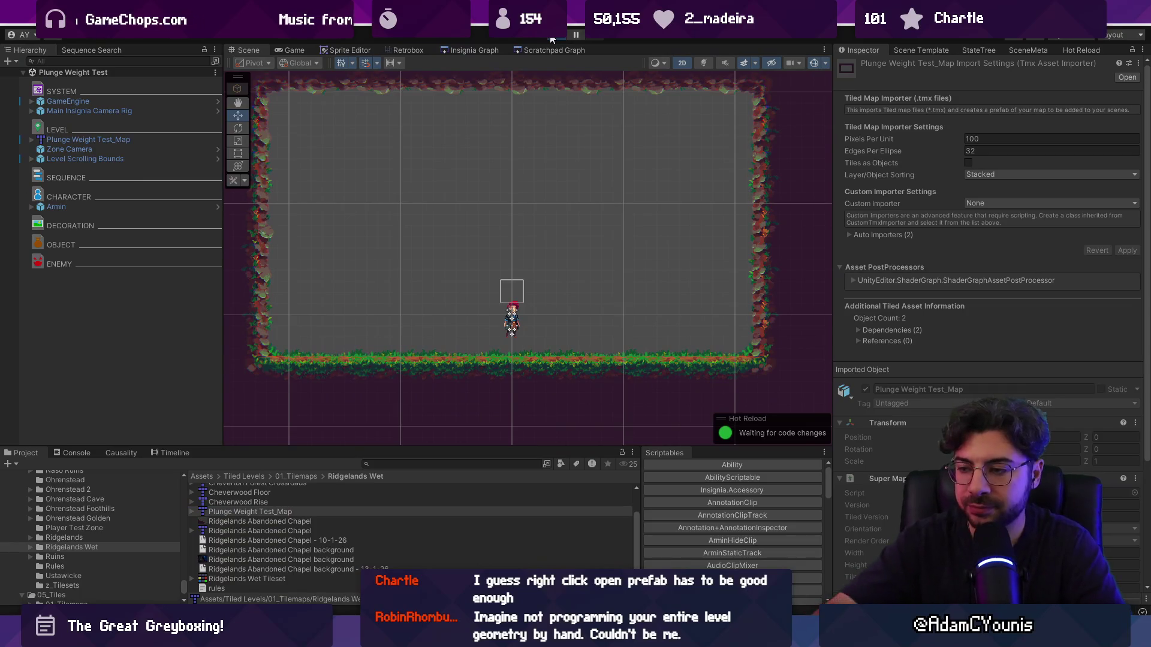
- Briefly play-test the level, then search the Project for 'enemy t:prefab' and browse the results
click(552, 39)
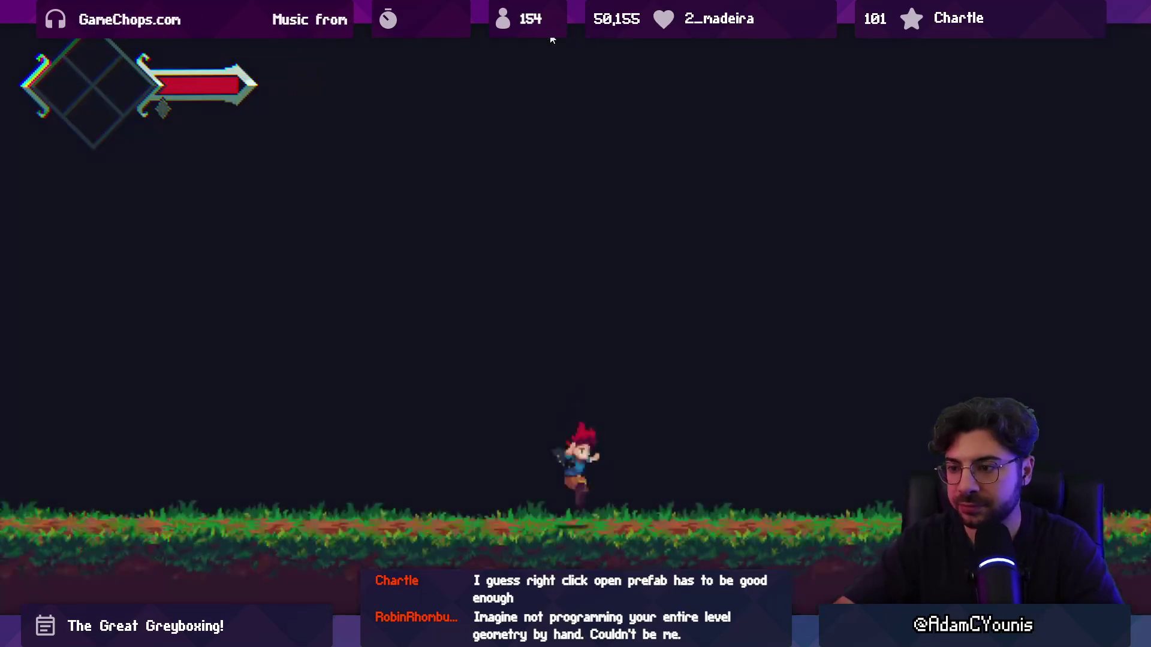
click(552, 39)
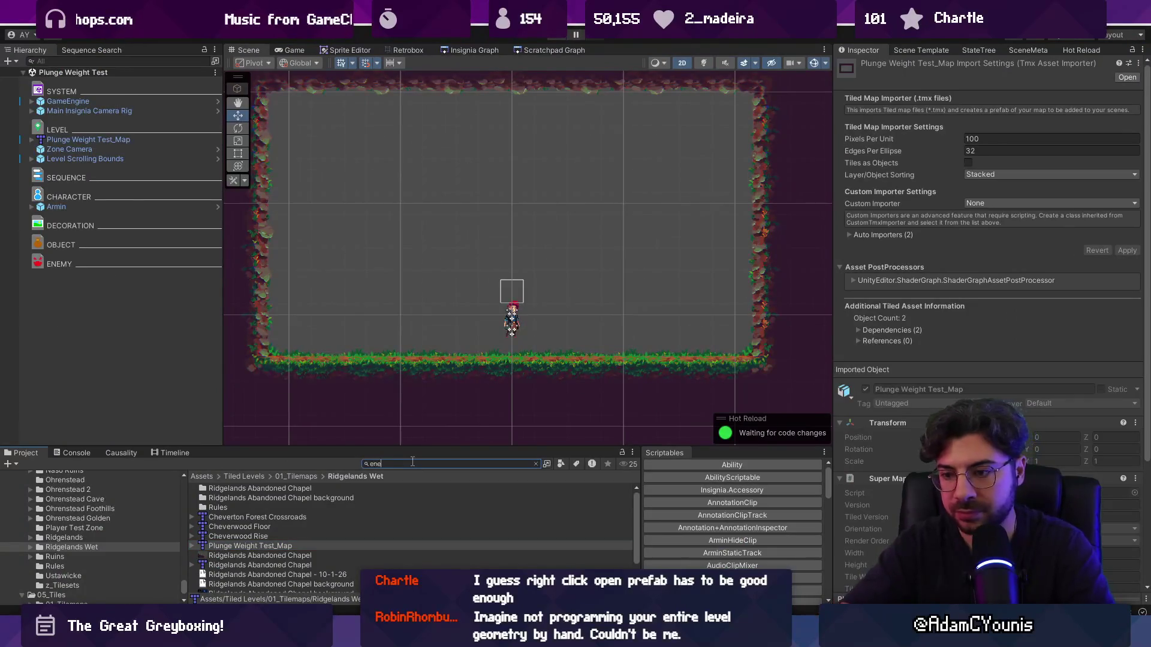
text(my dummy)
scroll(336, 531, down, 5)
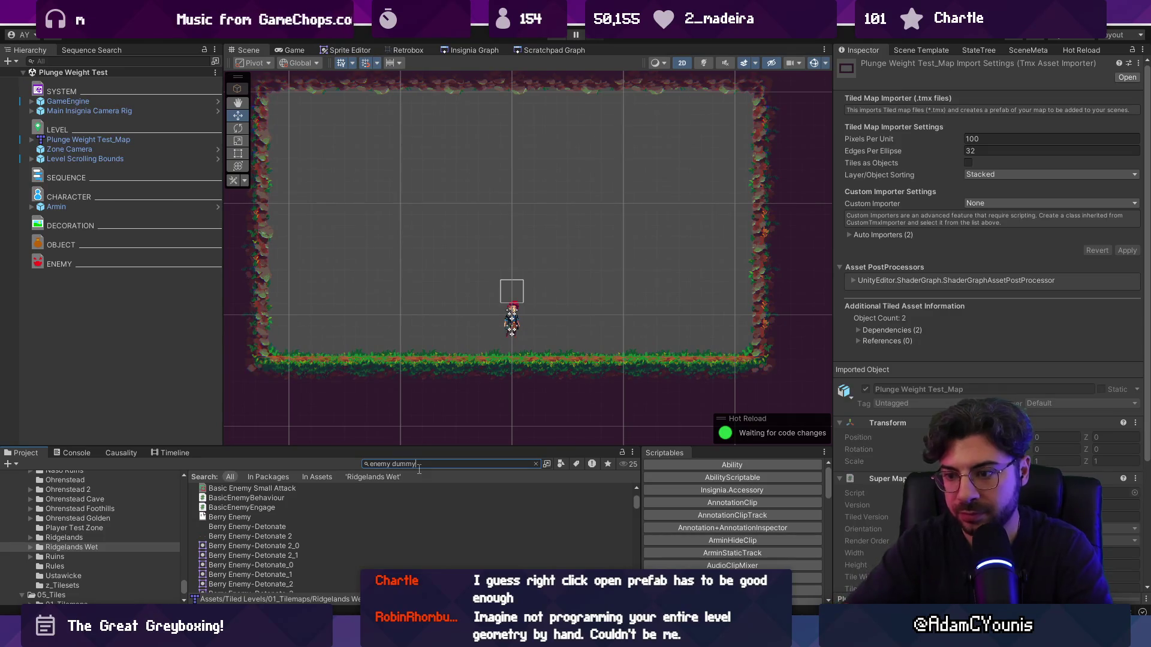
key(ctrl+a)
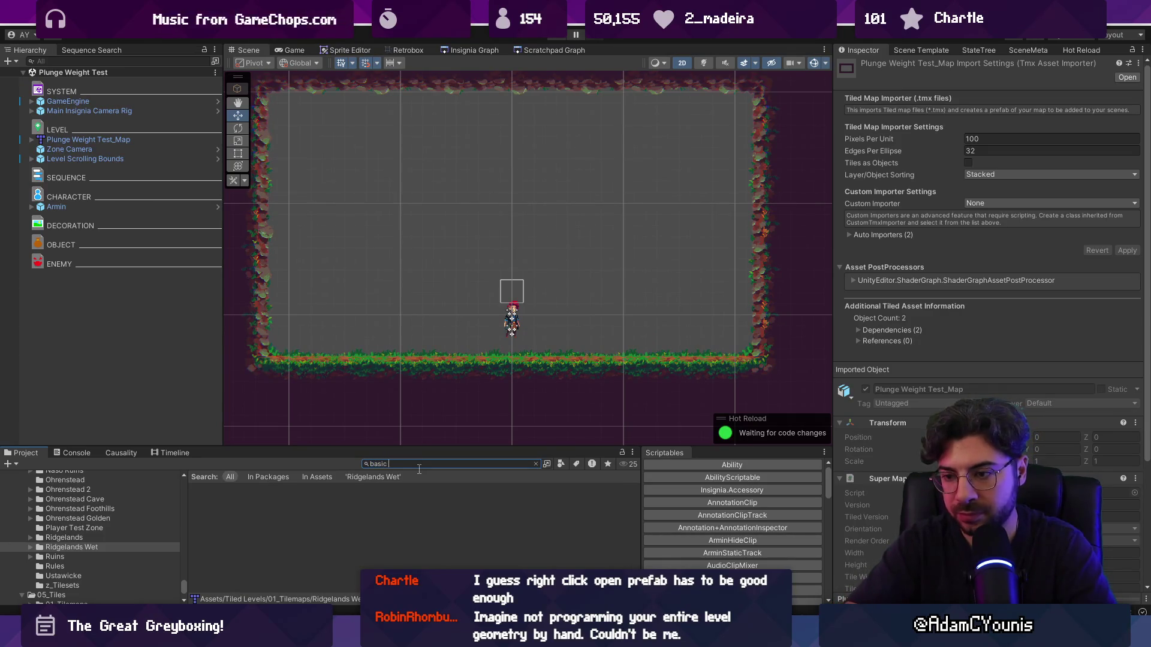
key(ctrl+a)
text(enemy t:pre)
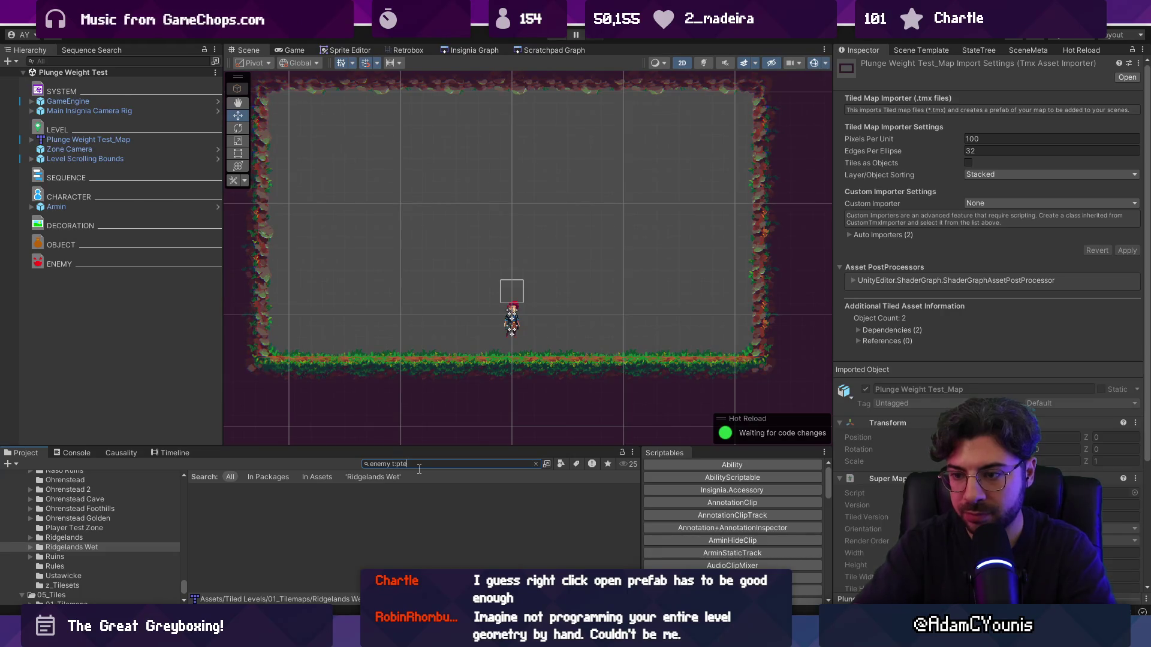
text(fab)
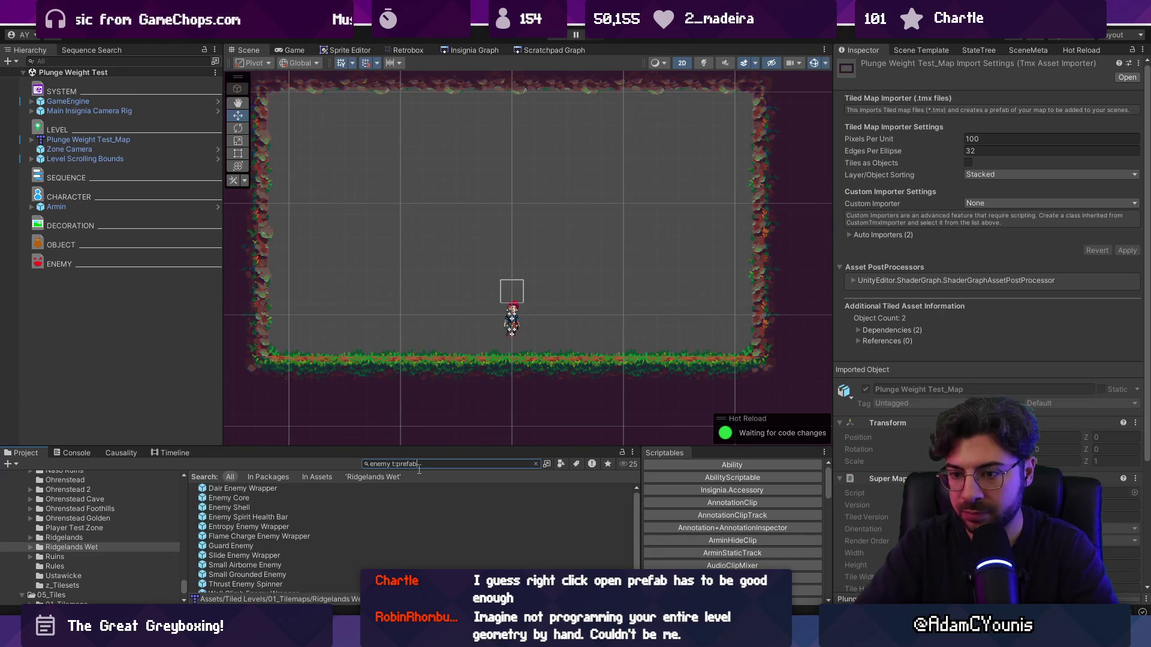
scroll(294, 523, down, 1)
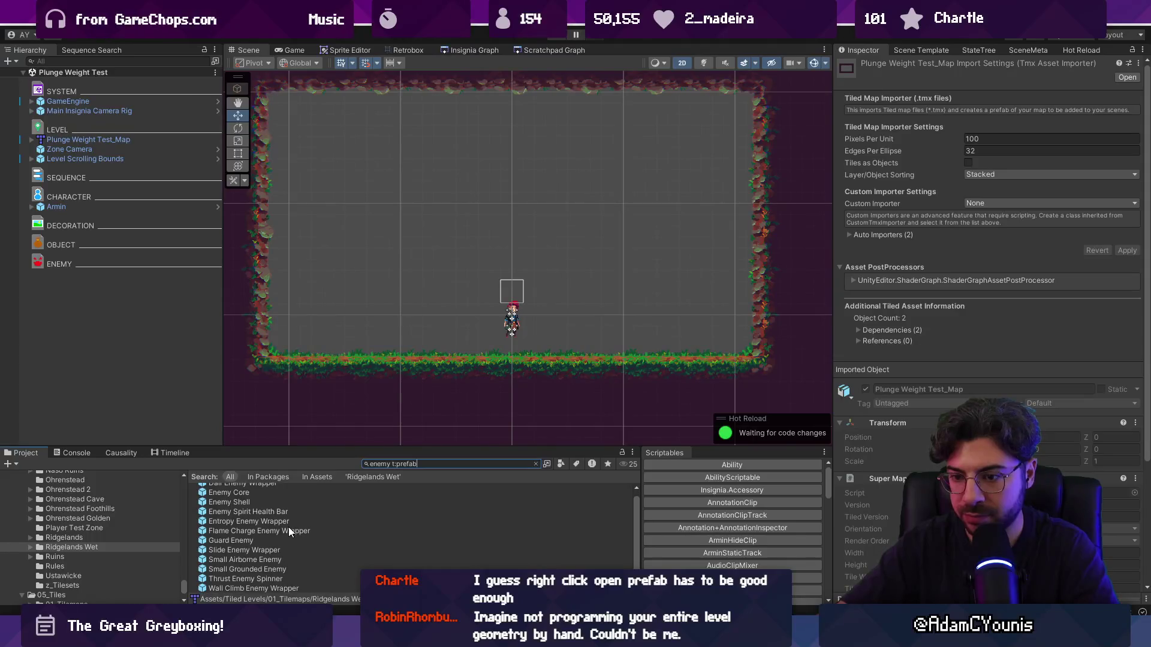
- Place a Small Airborne Enemy in the room, inspect its Enemy Physics and settings, then delete it
click(256, 569)
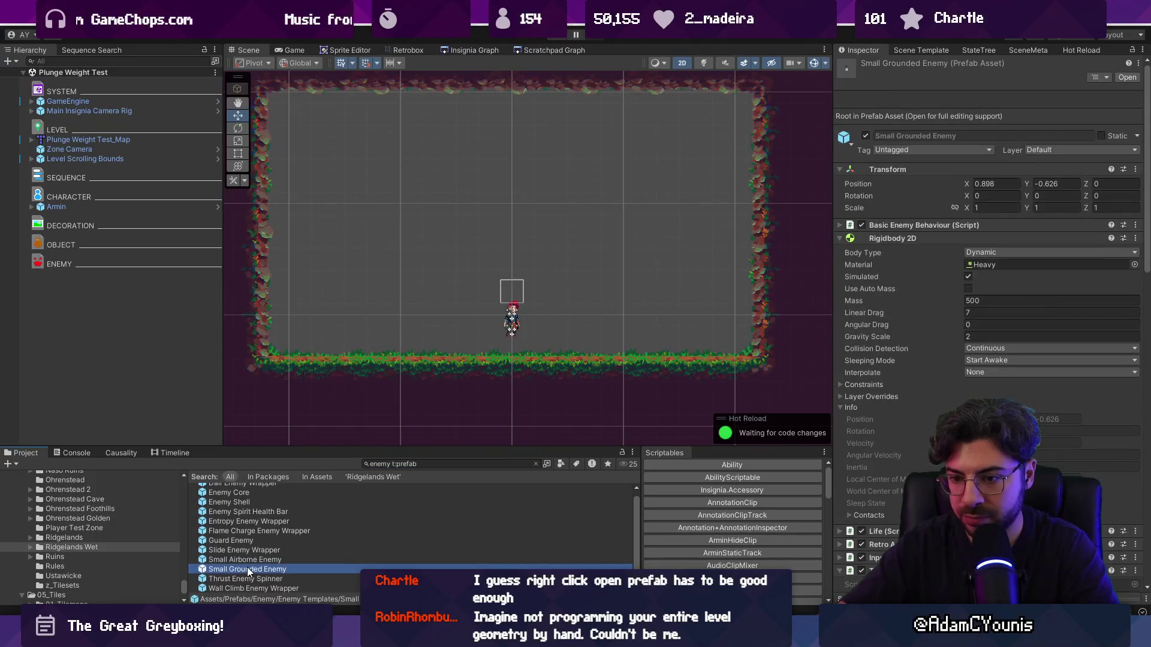
mouse_move(253, 562)
mouse_down()
mouse_move(541, 300)
mouse_move(555, 312)
mouse_up()
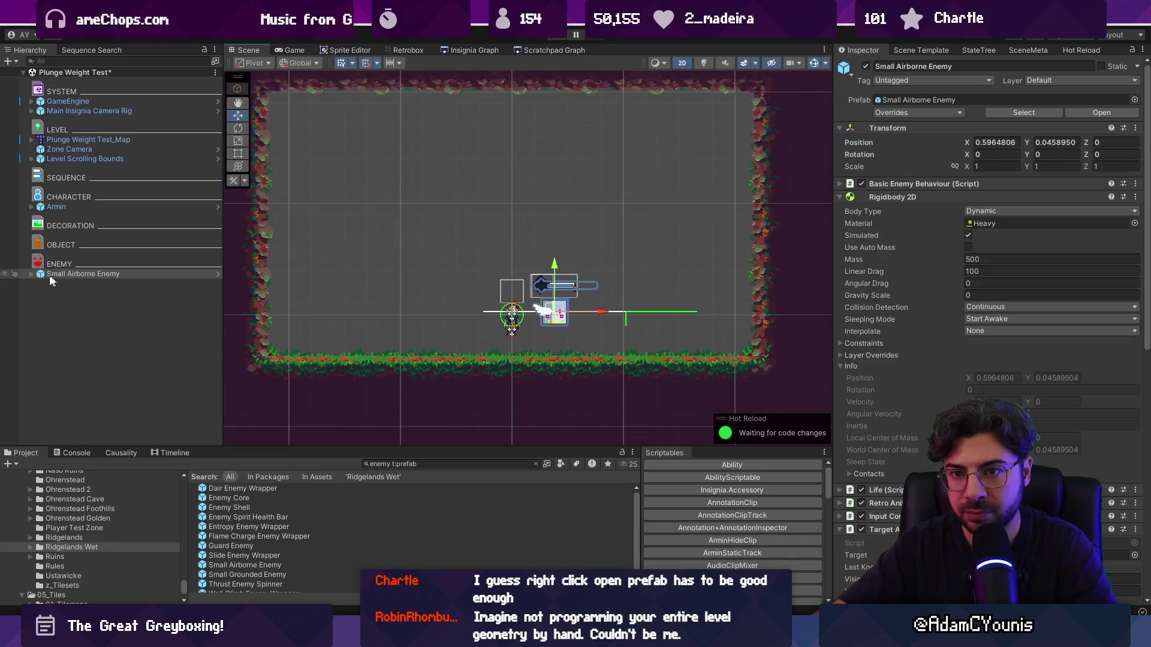
click(30, 273)
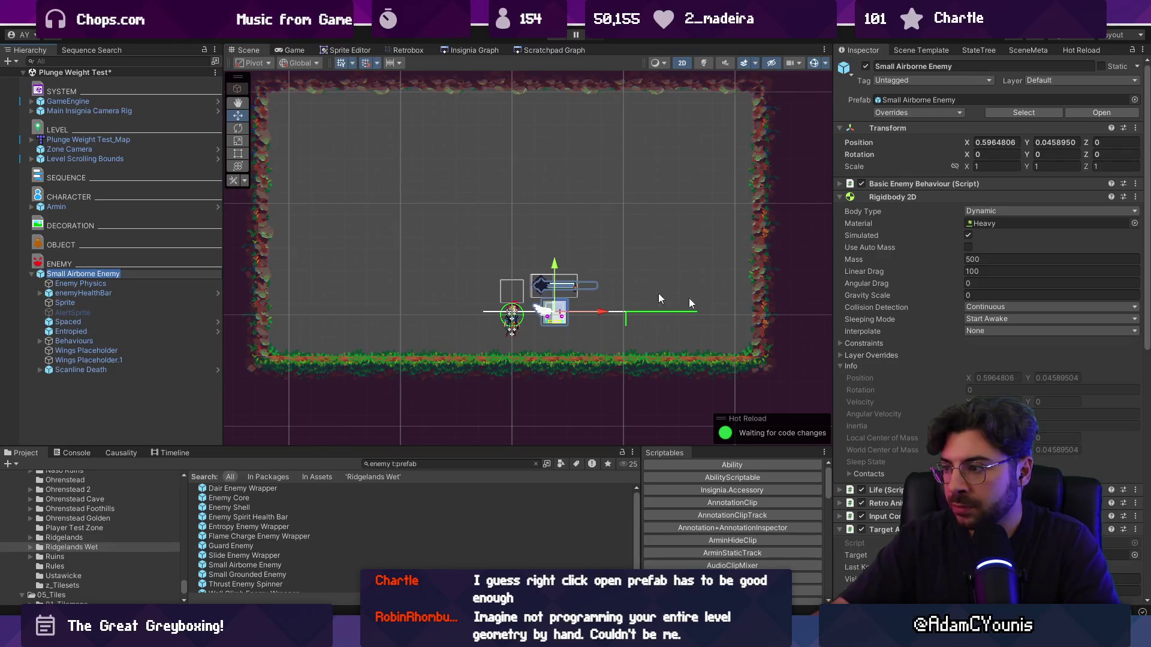
scroll(944, 392, down, 5)
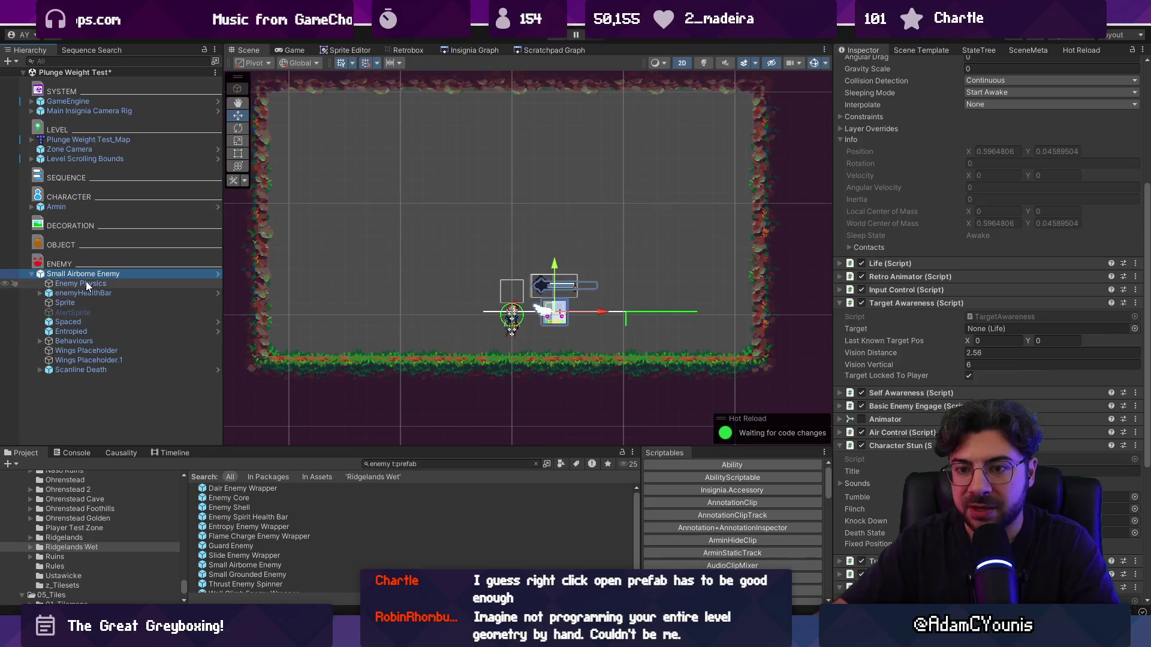
click(85, 282)
click(92, 275)
scroll(1001, 390, down, 10)
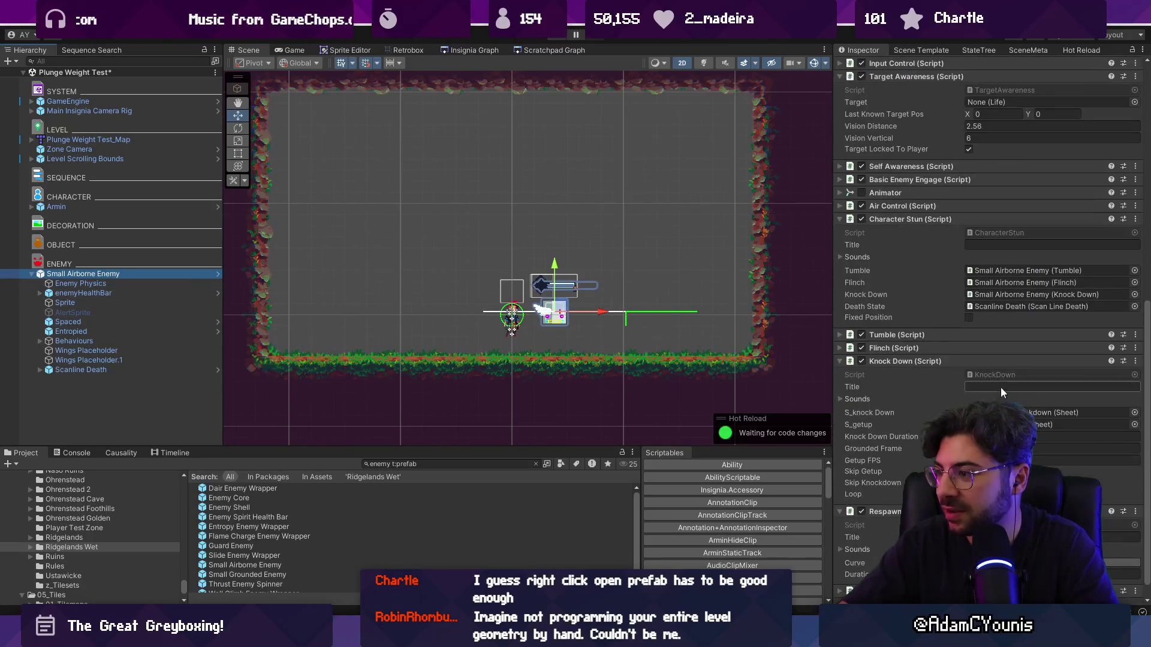
click(894, 218)
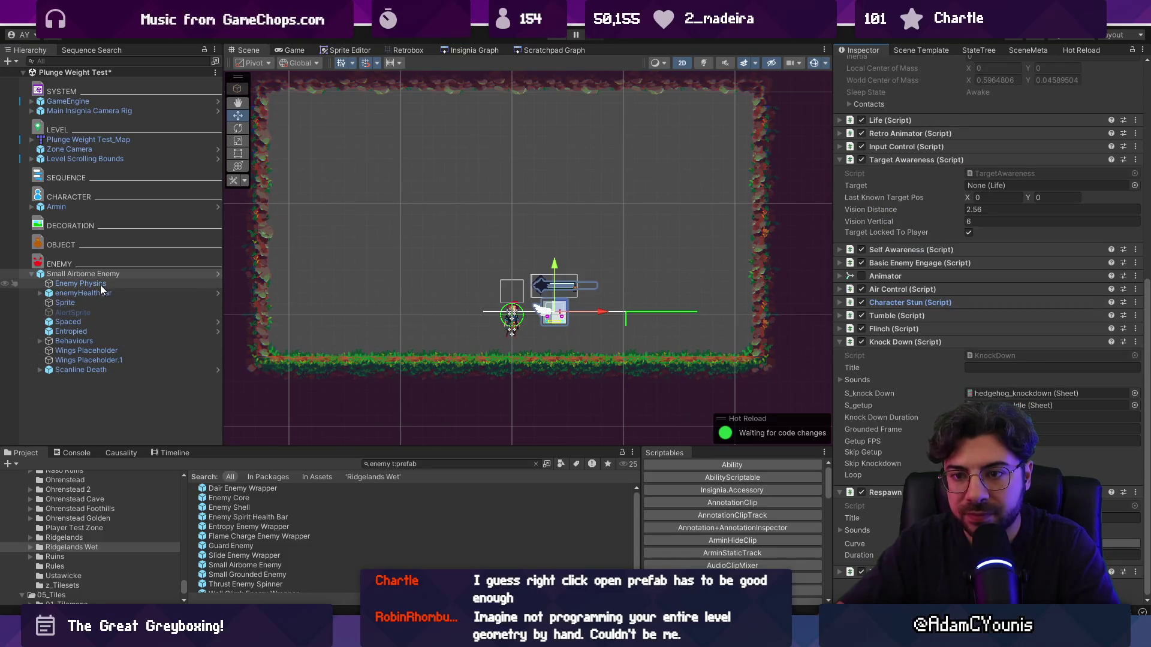
click(118, 275)
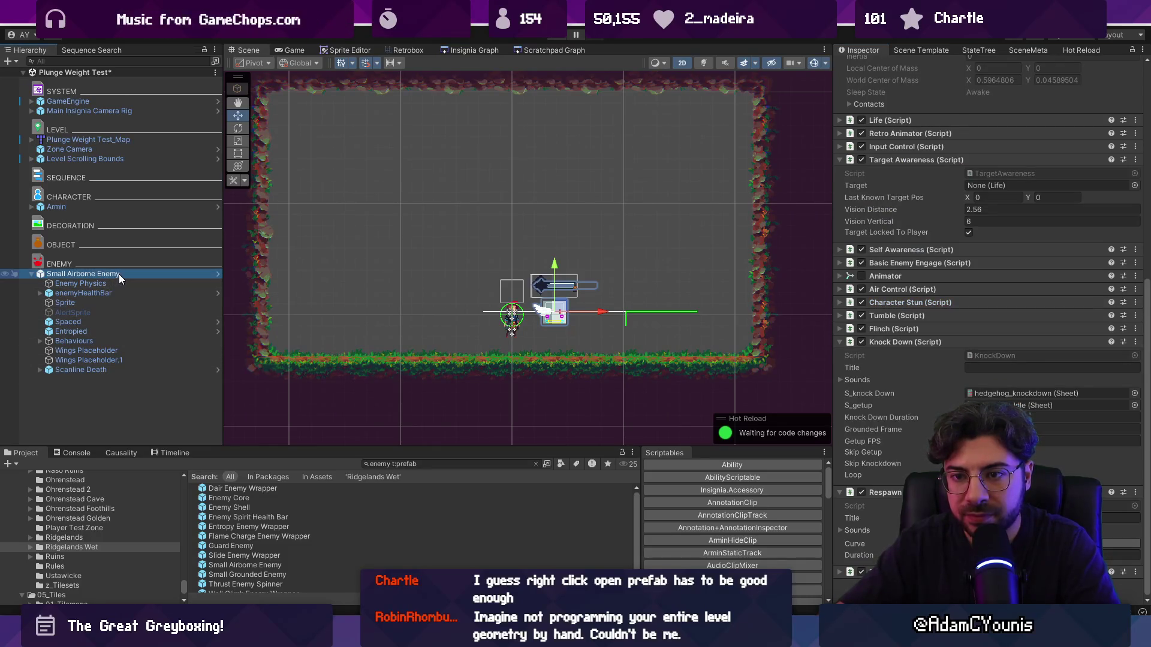
key(Delete)
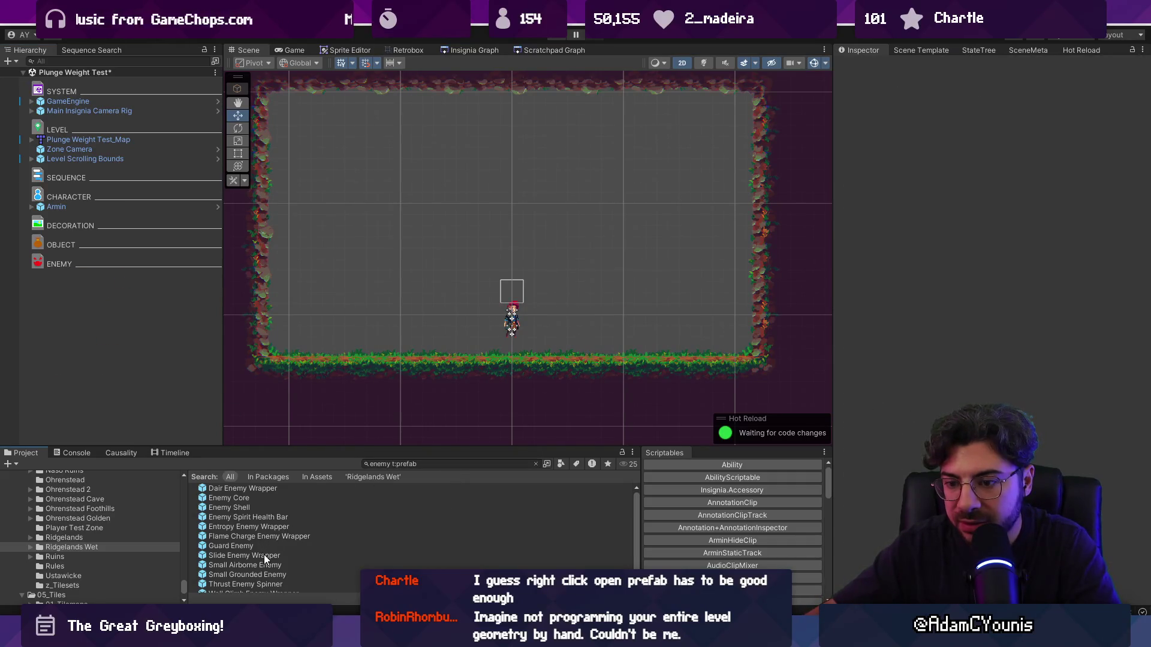
- Drop an Entropy Enemy Wrapper beside the player and expand it to view the Ensign Gem
scroll(272, 553, down, 1)
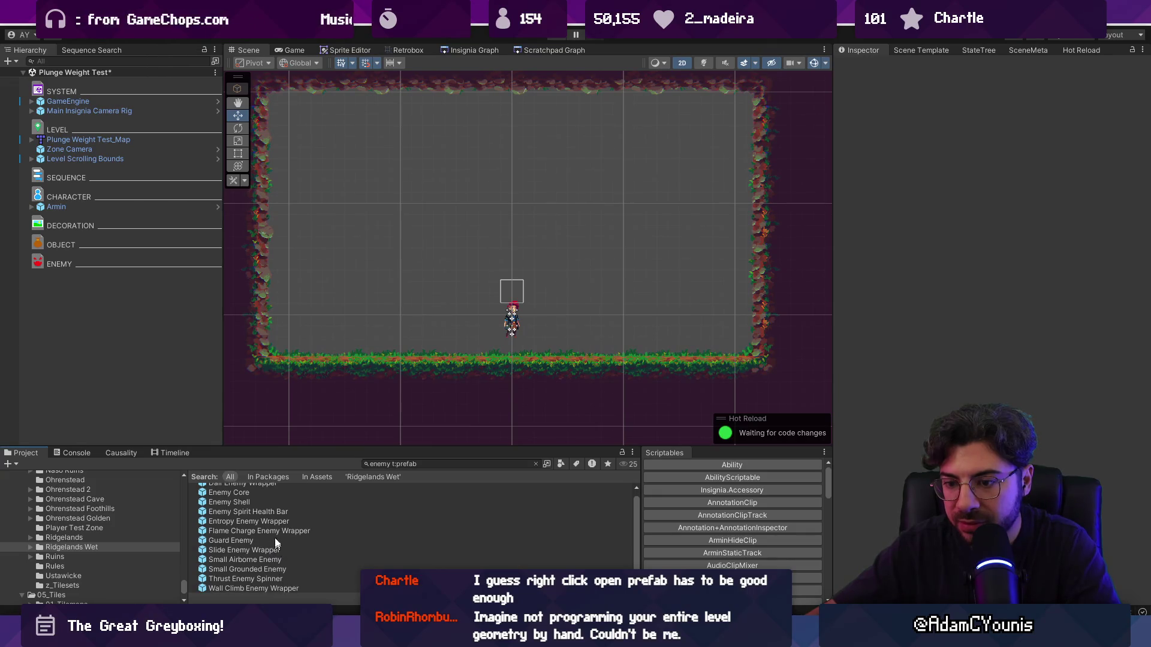
mouse_move(259, 523)
mouse_down()
mouse_move(411, 457)
mouse_move(599, 297)
mouse_up()
click(31, 274)
click(39, 284)
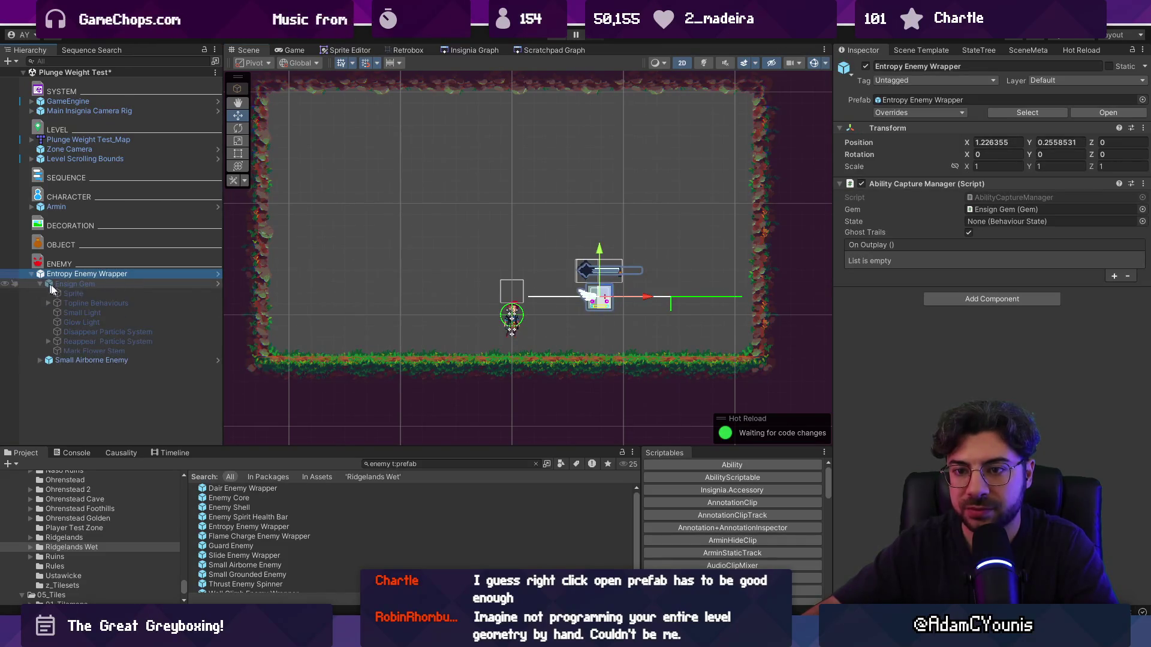
click(590, 269)
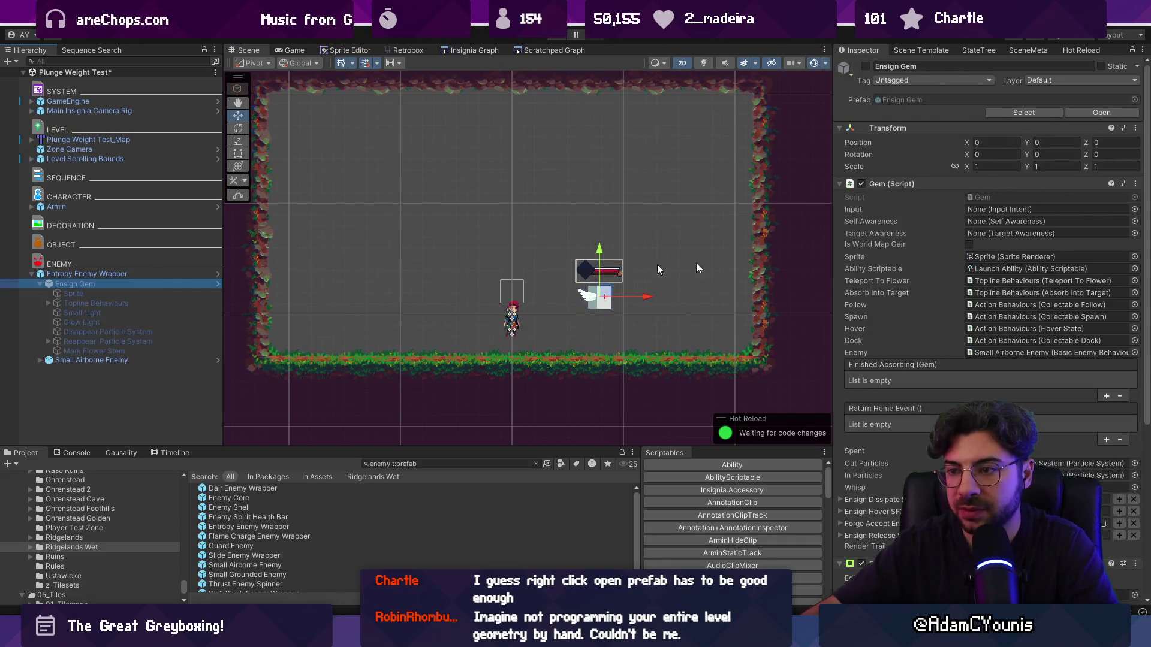
- Set the Ensign Gem's Ability Scriptable to Meteor Ability and move the gem down-left
click(1134, 270)
text(meteor)
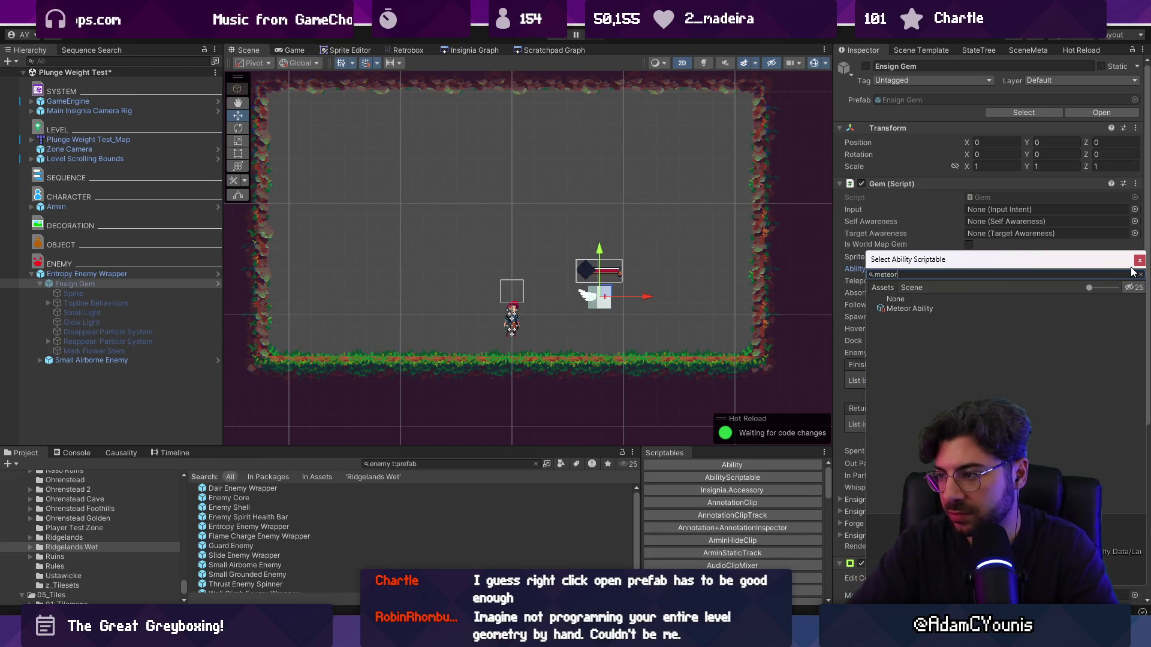
key(Return)
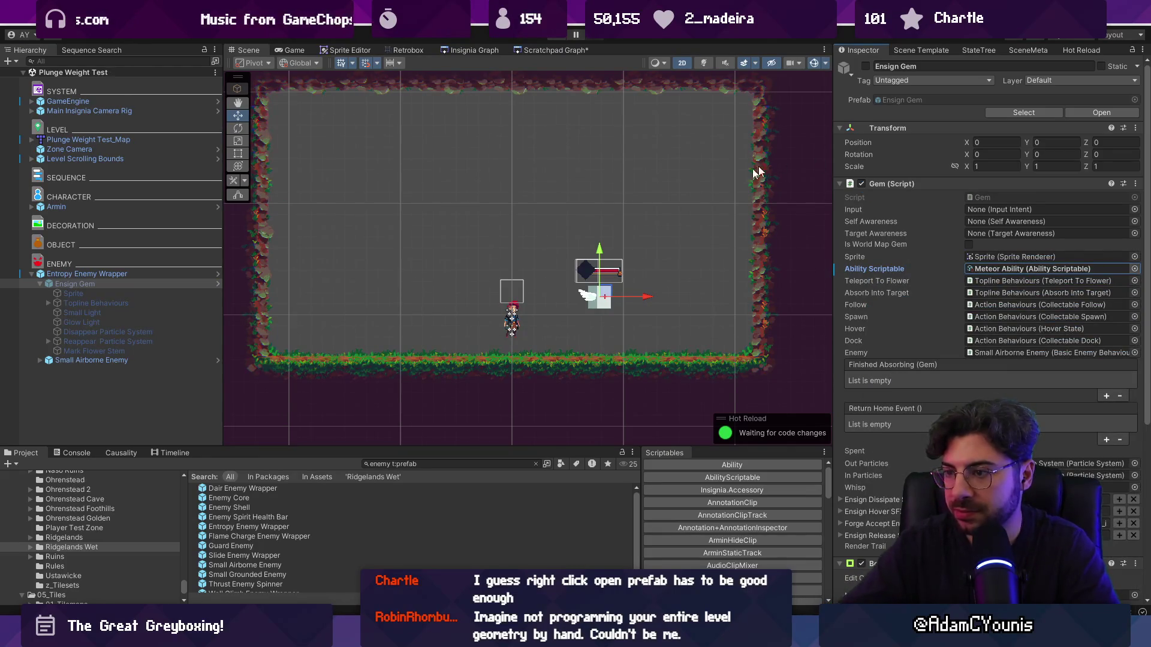
drag(605, 293, 552, 334)
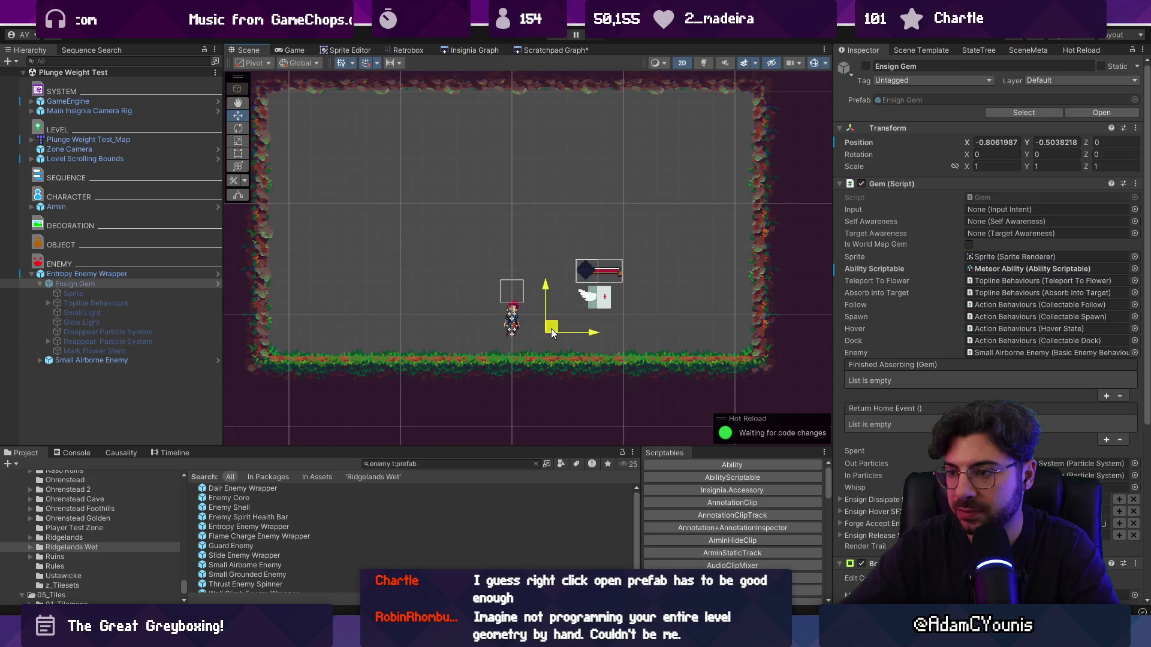
click(143, 274)
- Playtest the room by running left, jumping right and plunging with the meteor ability, then stop
key(ctrl+p)
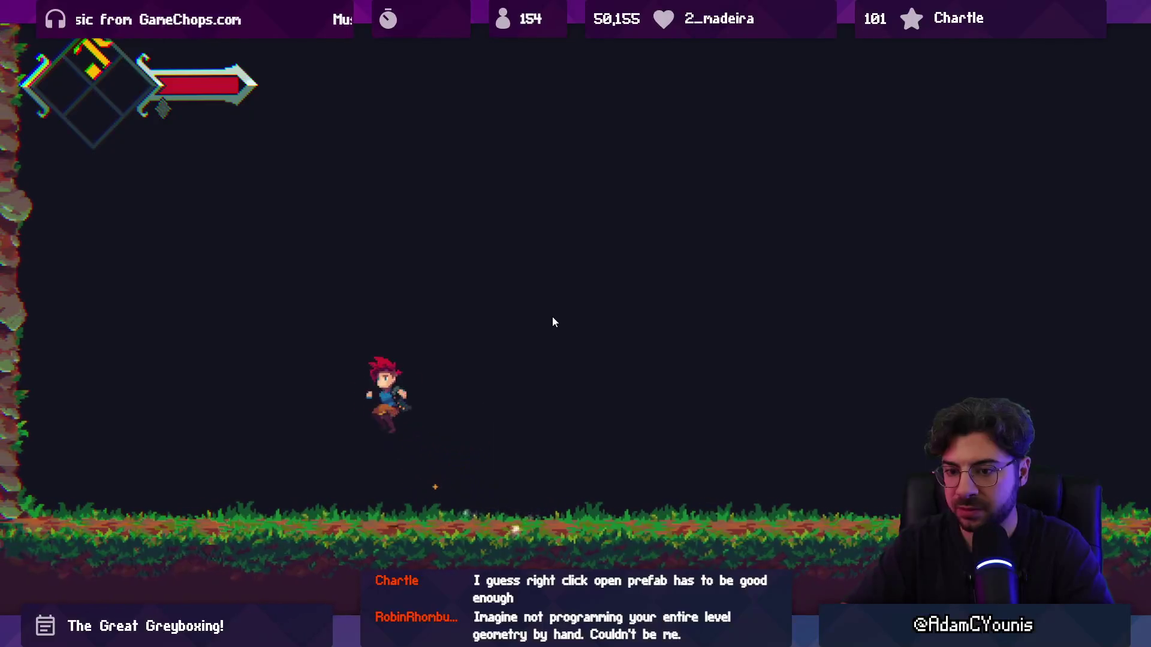
key(Left)
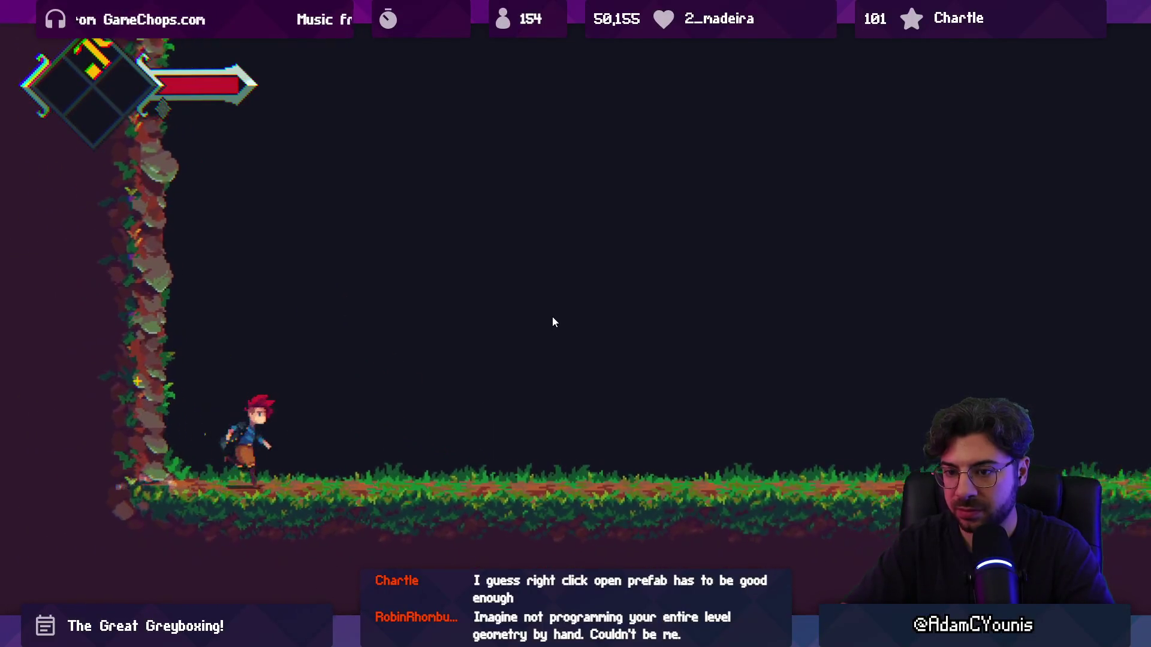
key(Right)
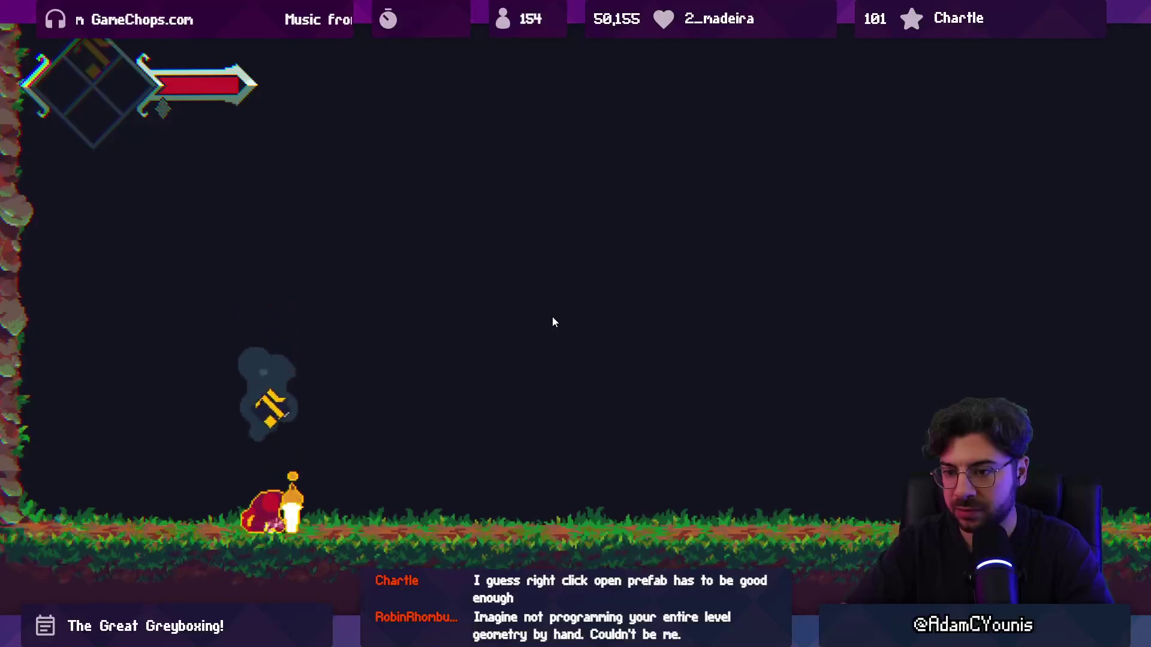
key(Right)
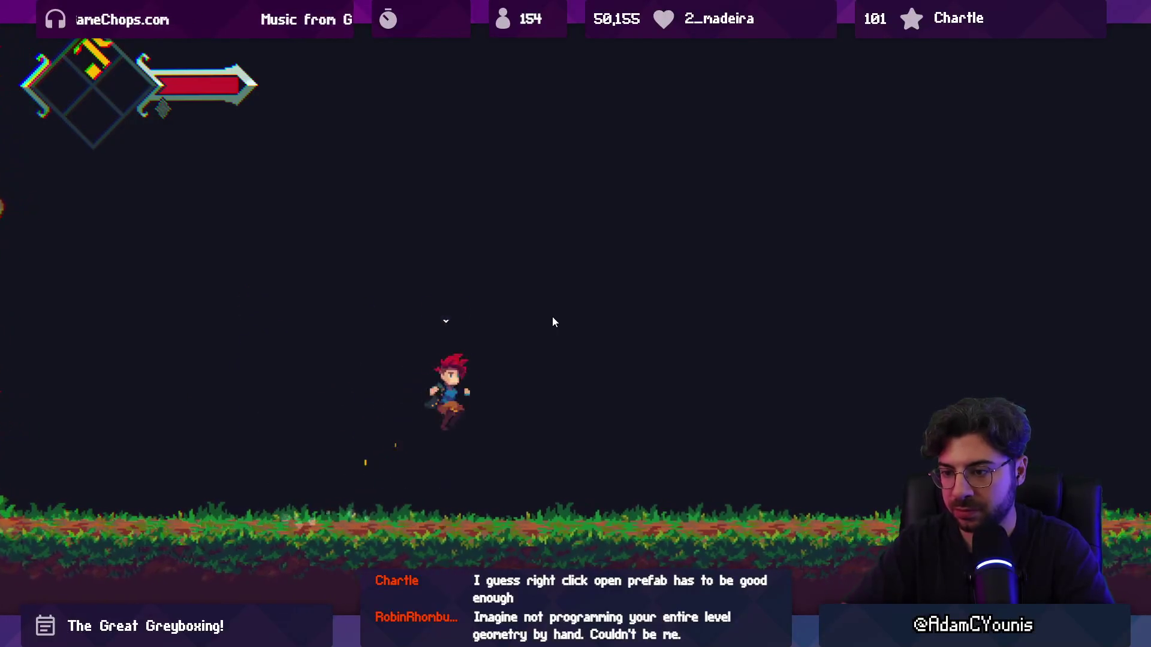
key(shift+space)
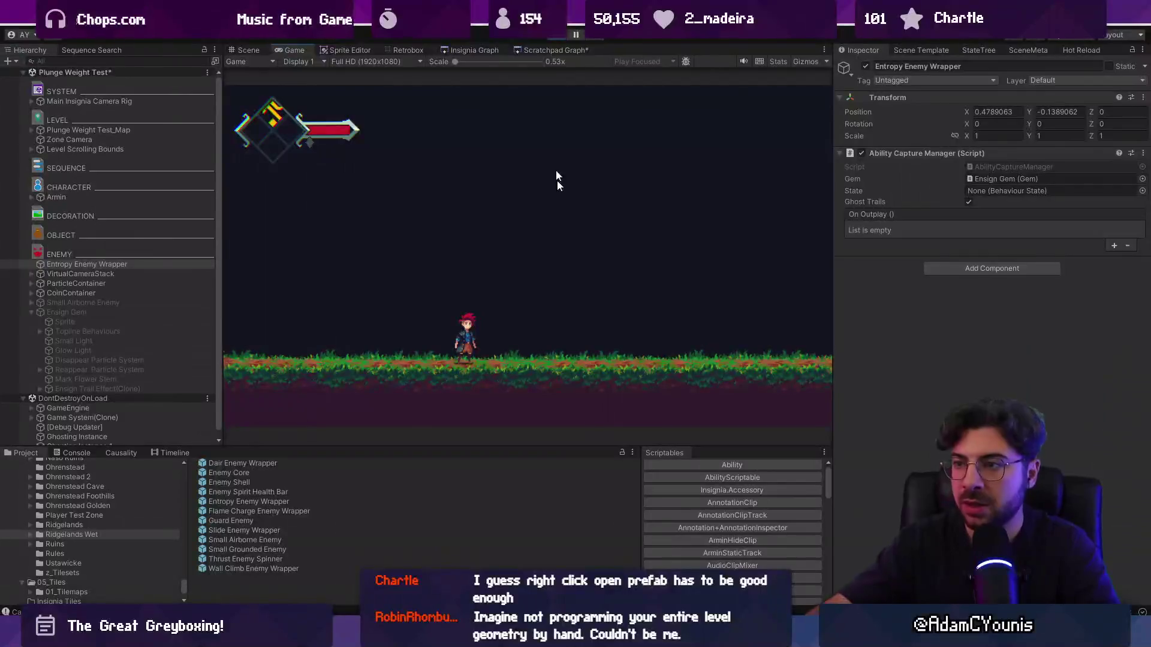
click(556, 38)
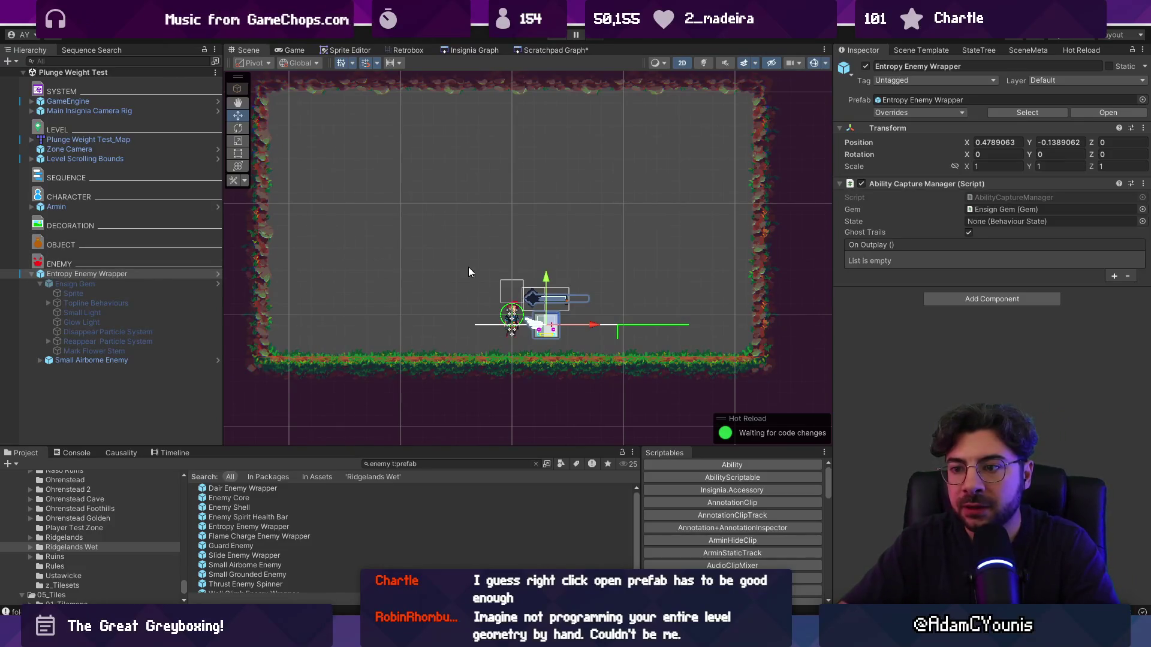
key(alt+Tab)
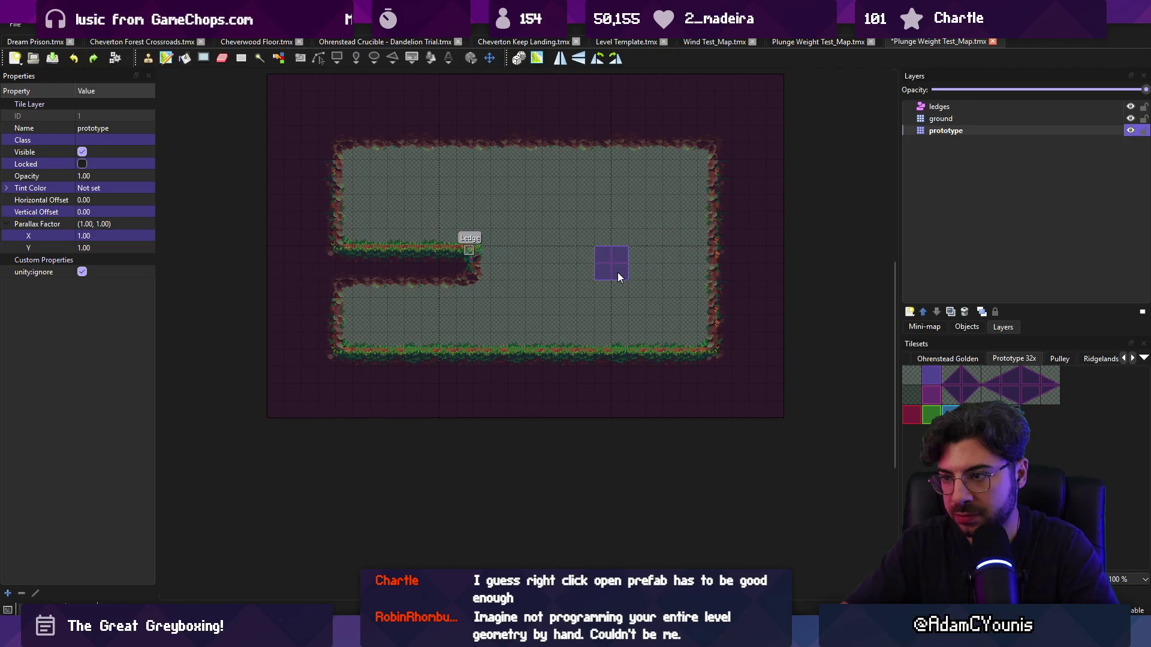
- Cut and re-stamp the ledges and lower floor one tile lower, save, and return to Unity
key(ctrl+s)
key(r)
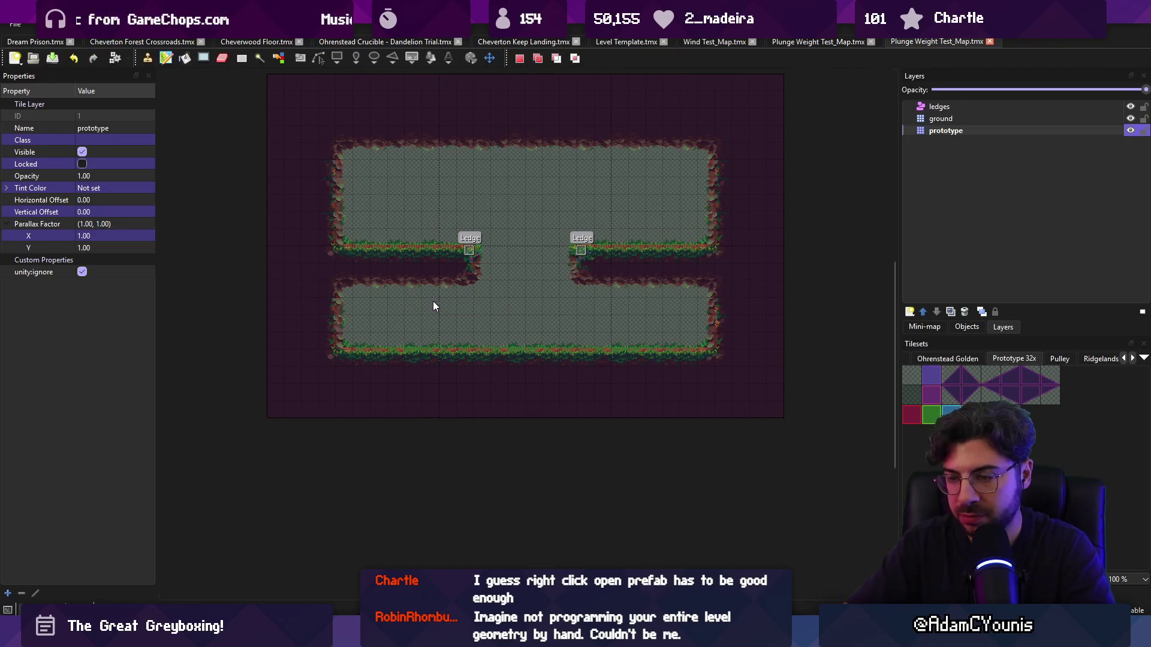
drag(315, 219, 725, 356)
key(ctrl+x)
key(ctrl+v)
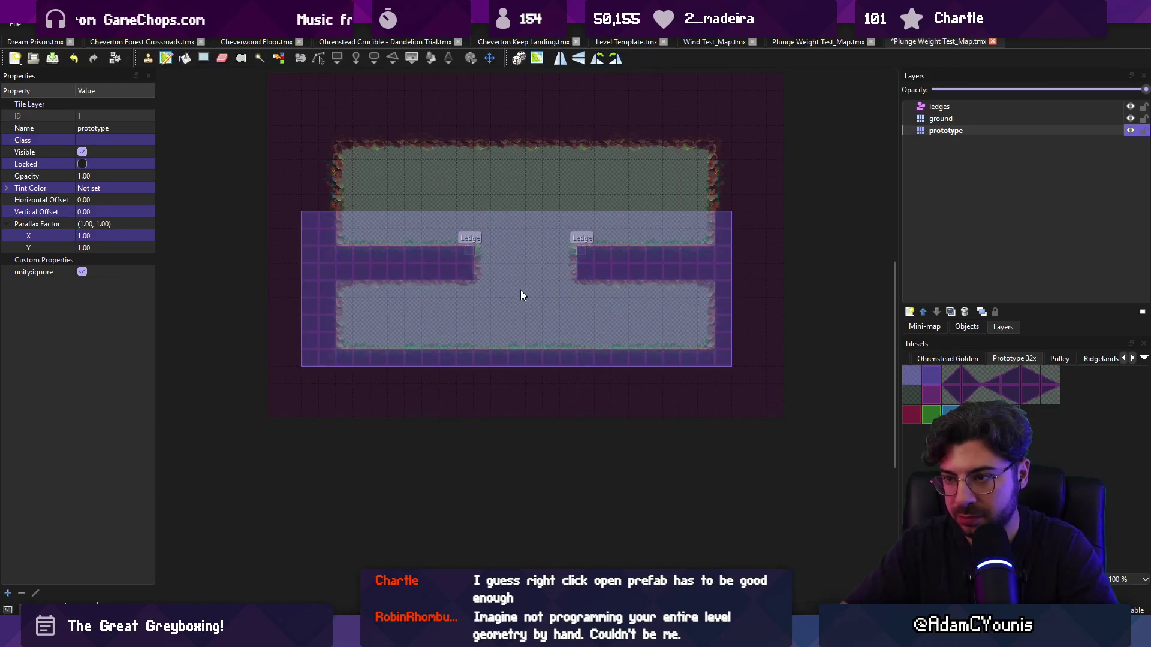
click(520, 317)
key(ctrl+s)
key(Escape)
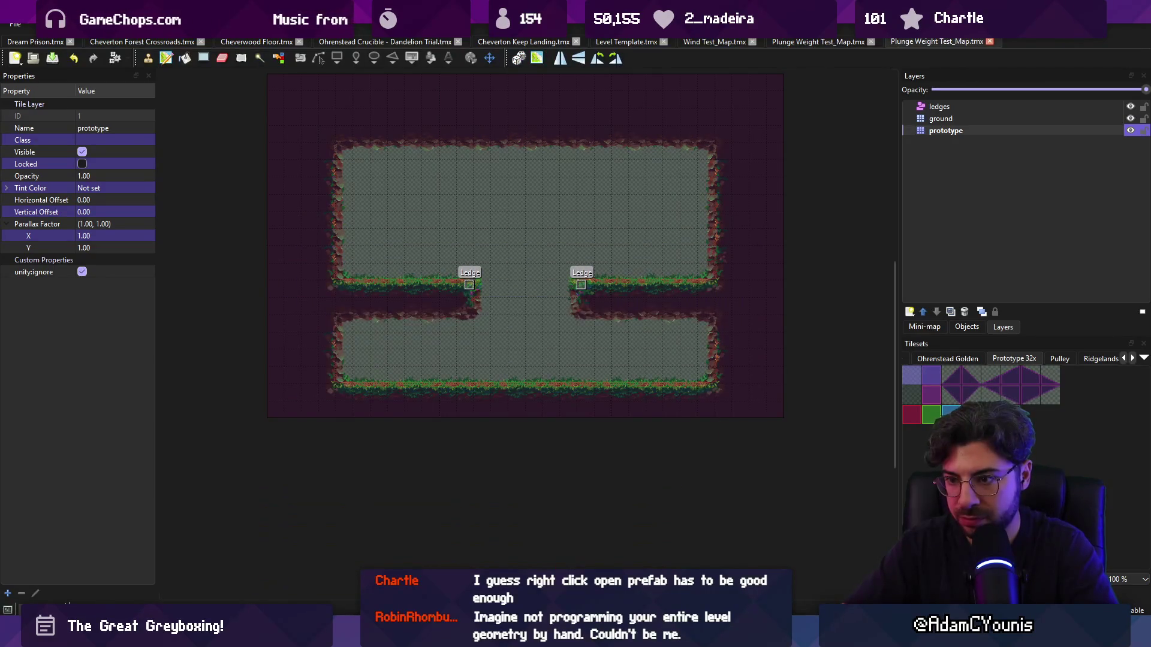
mouse_move(377, 639)
click(378, 569)
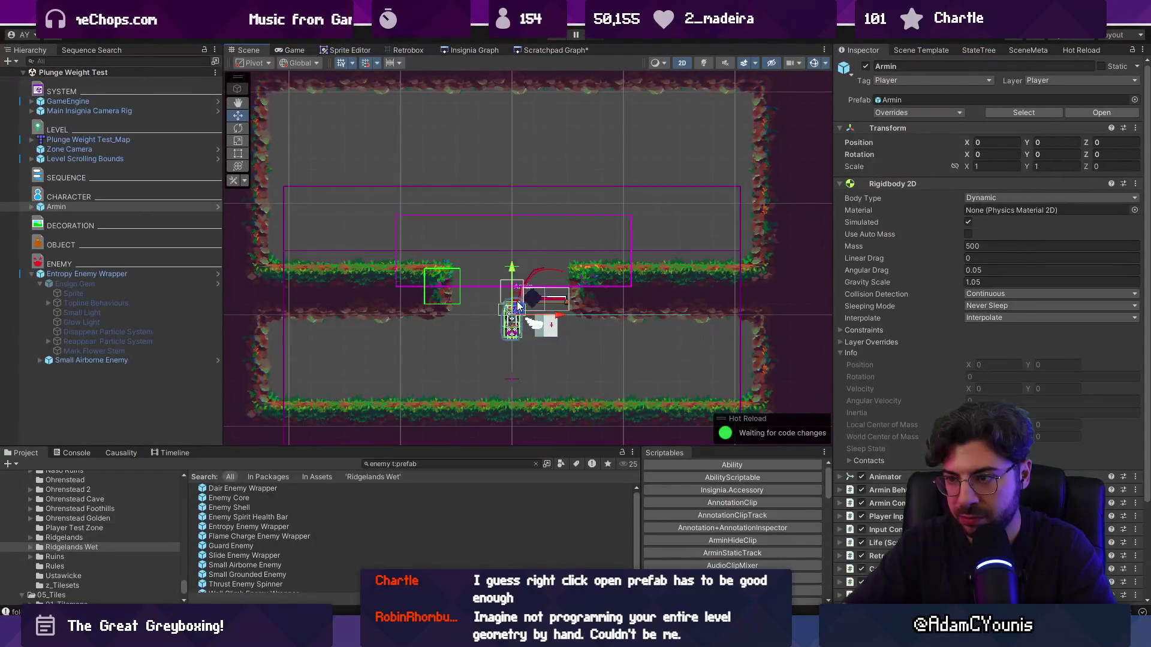
- Move the Entropy enemy near the ledge gap, then playtest slashing it and plunging into the pit
mouse_move(540, 321)
mouse_down()
mouse_move(516, 254)
mouse_move(460, 246)
mouse_move(554, 324)
mouse_move(434, 249)
mouse_move(362, 251)
mouse_move(377, 233)
mouse_up()
key(ctrl+p)
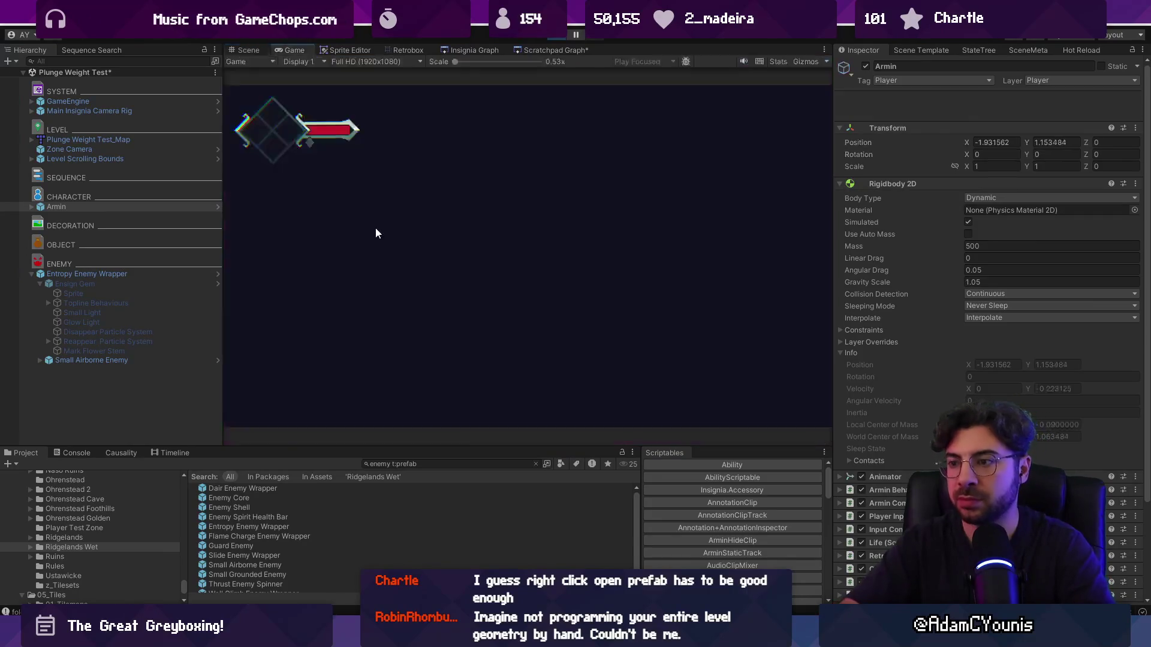
click(376, 233)
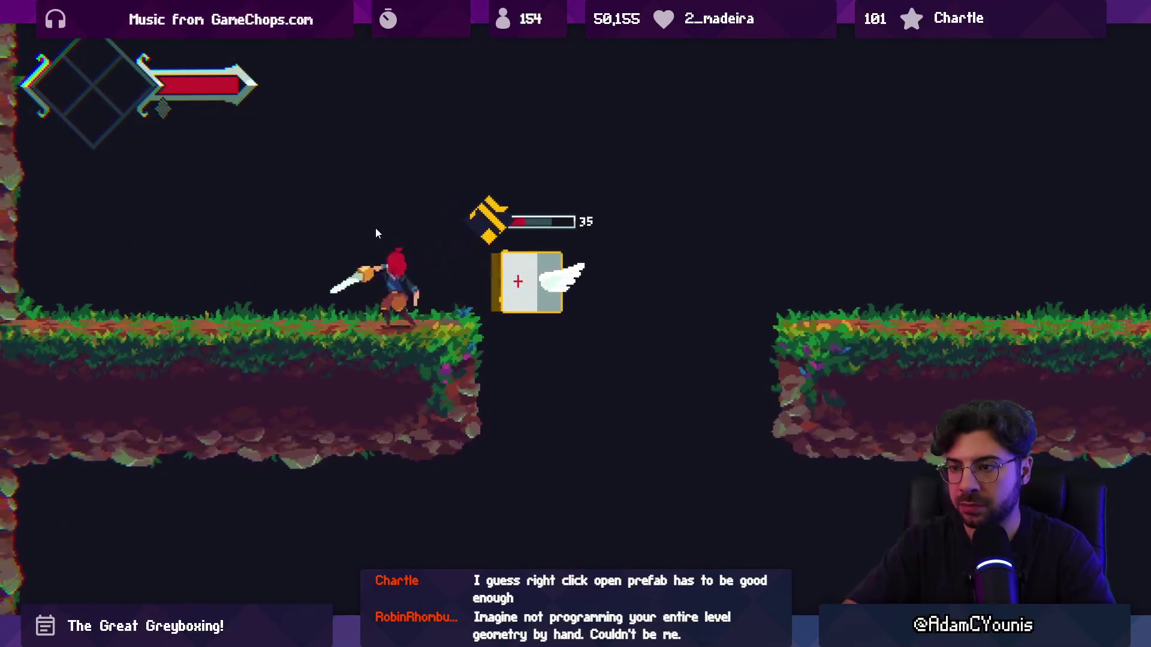
key(Right)
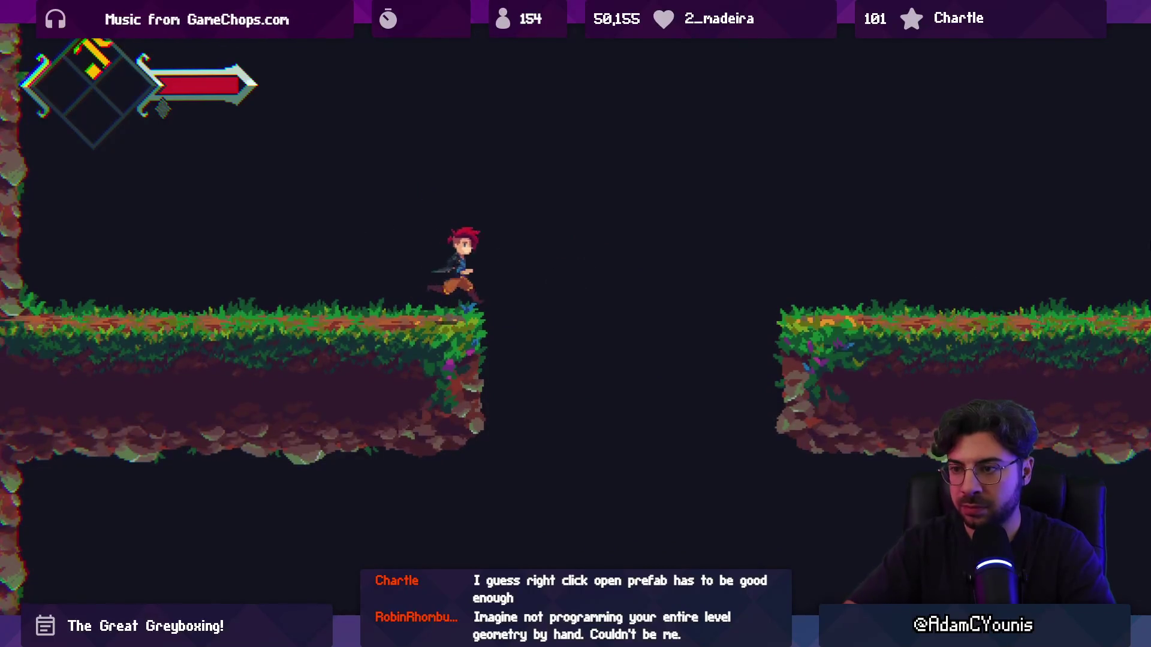
key(space)
key(Down)
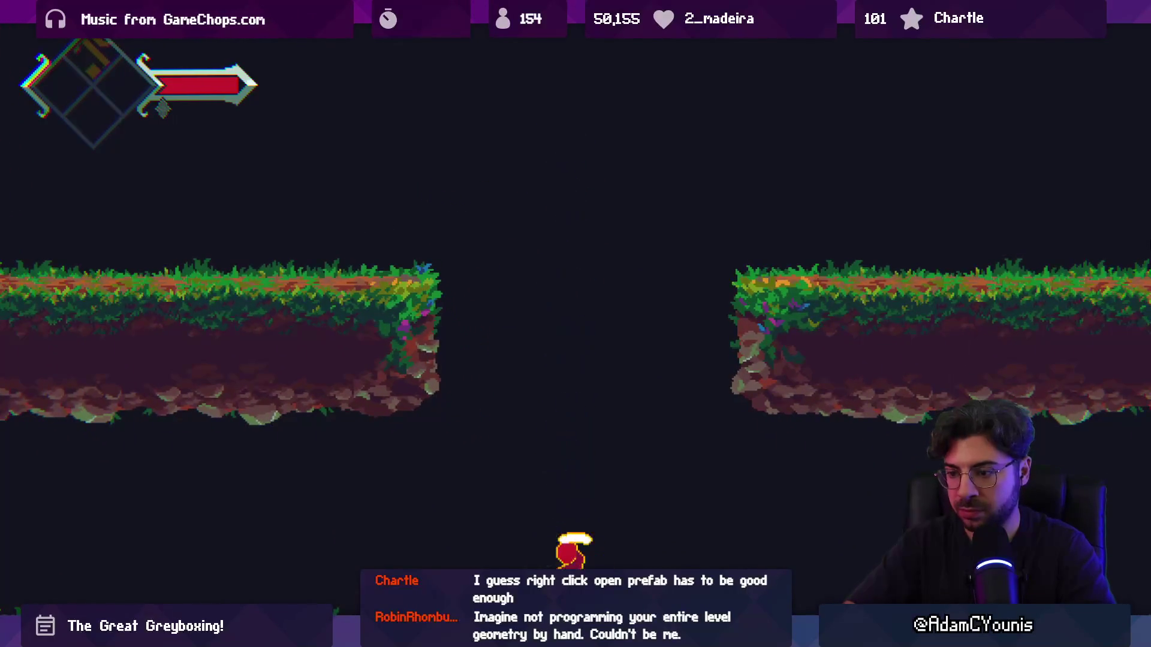
key(Left)
key(space)
key(Right)
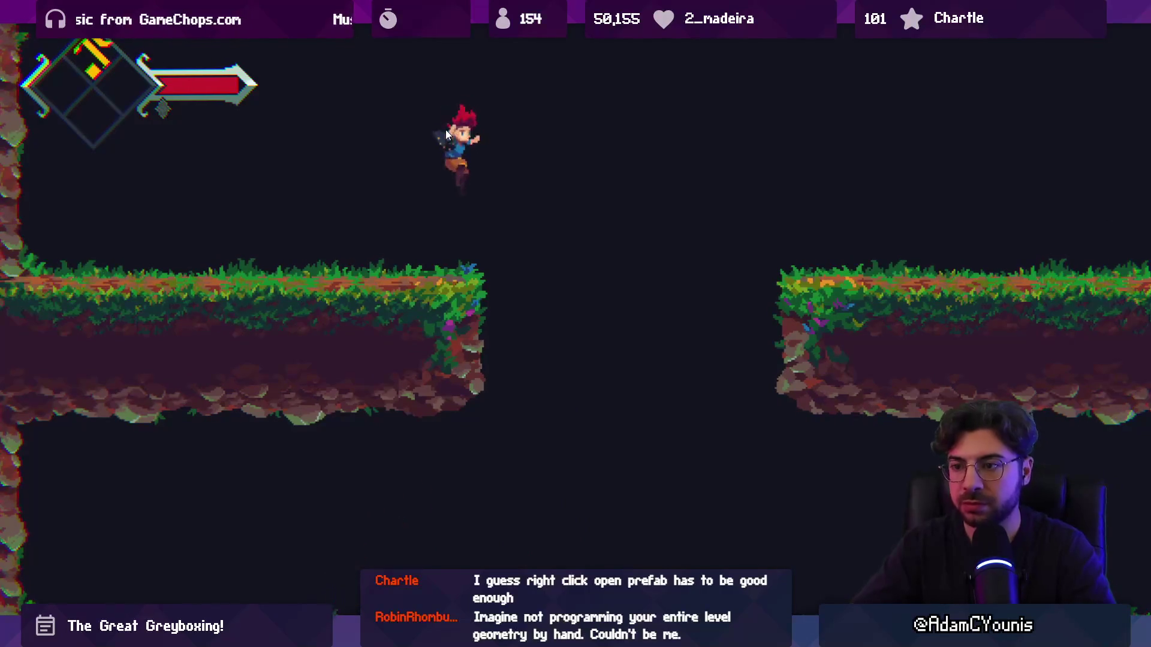
- Jump out over the pit and plunge again, stop Play mode, and save the Plunge Weight Test scene
key(Left)
key(Right)
key(space)
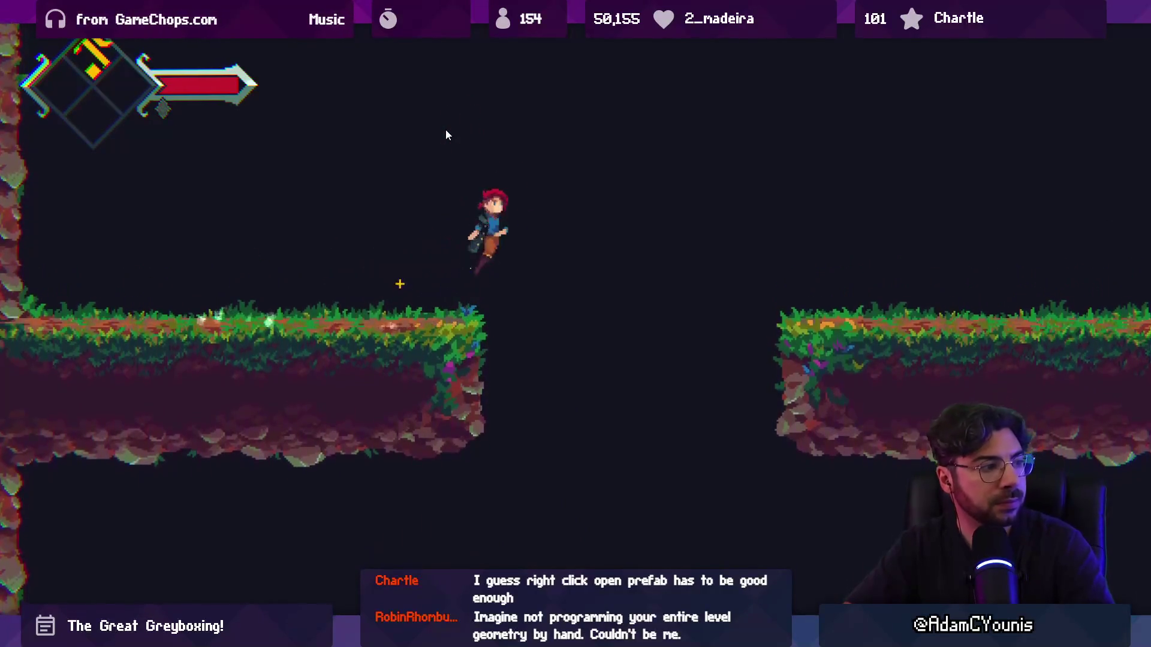
key(Right)
key(Down)
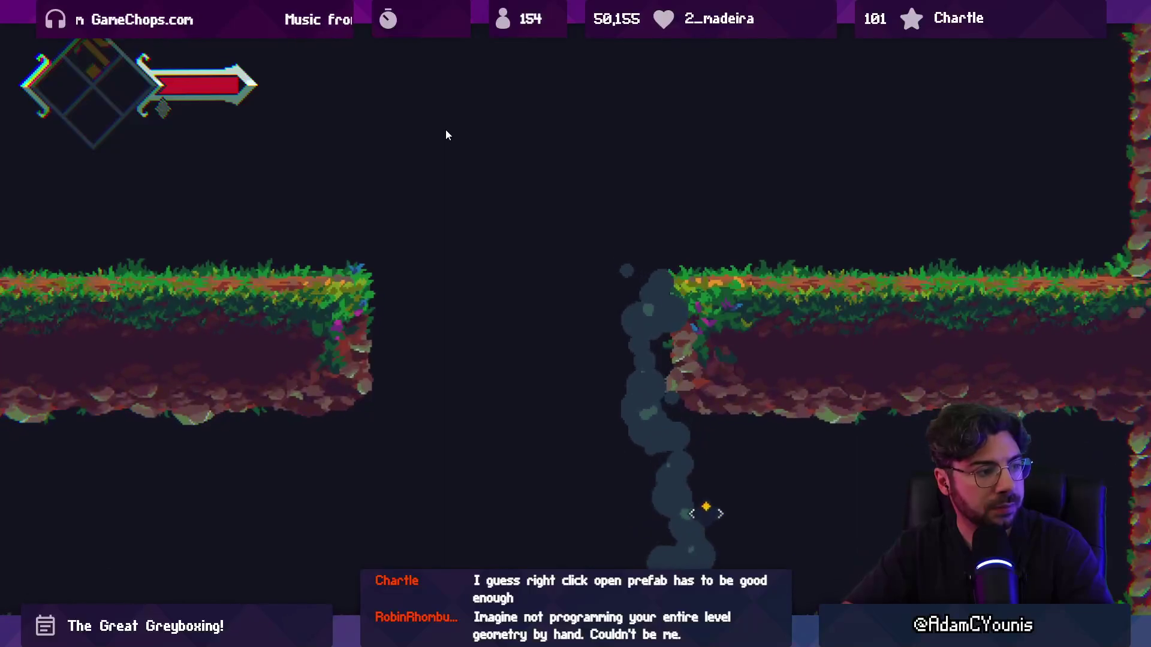
key(space)
key(Left)
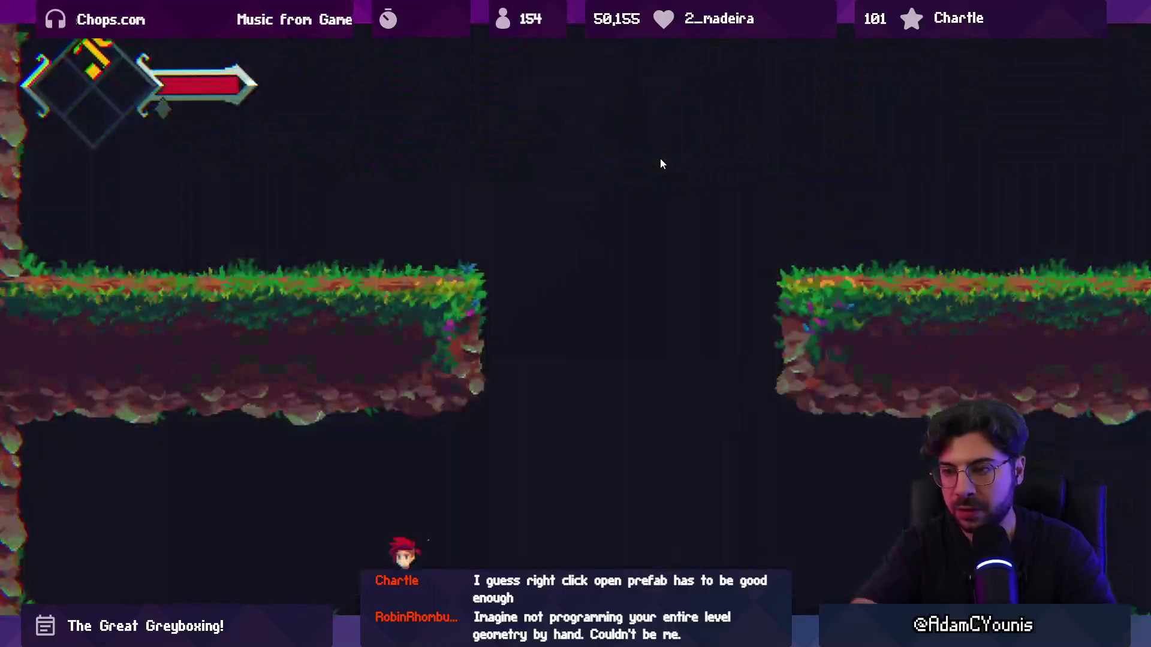
key(shift+space)
key(ctrl+p)
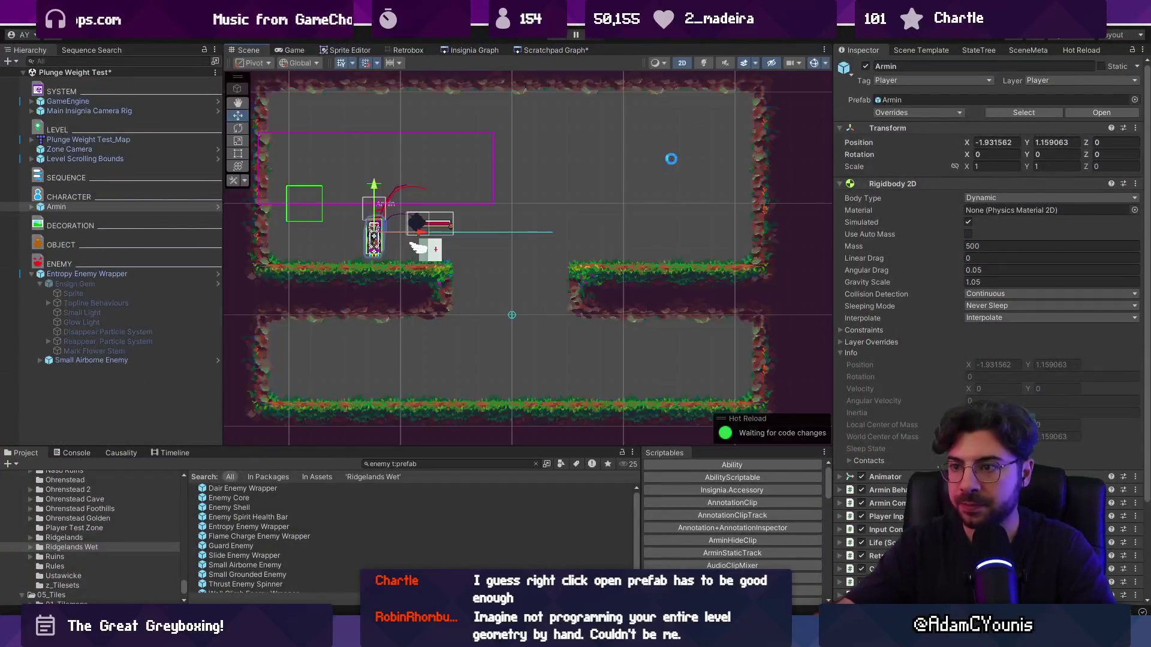
key(ctrl+s)
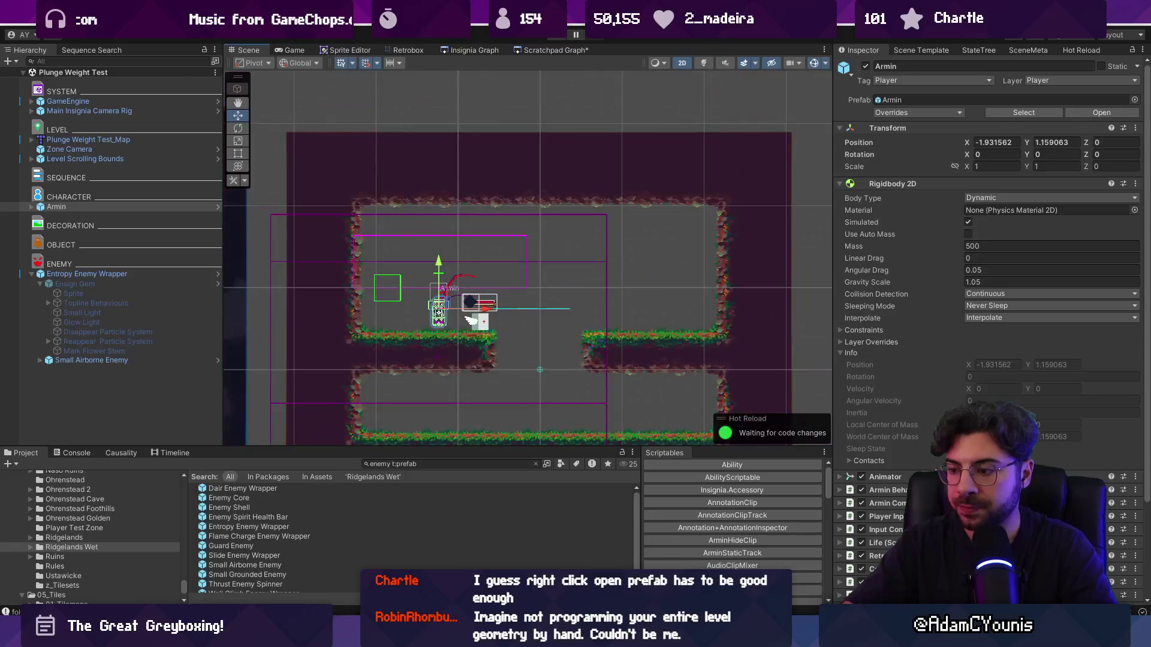
- In Tiled, stamp a purple tile row below the floor, save the map, then select Unity's Zone Camera
key(alt+Tab)
key(b)
click(510, 377)
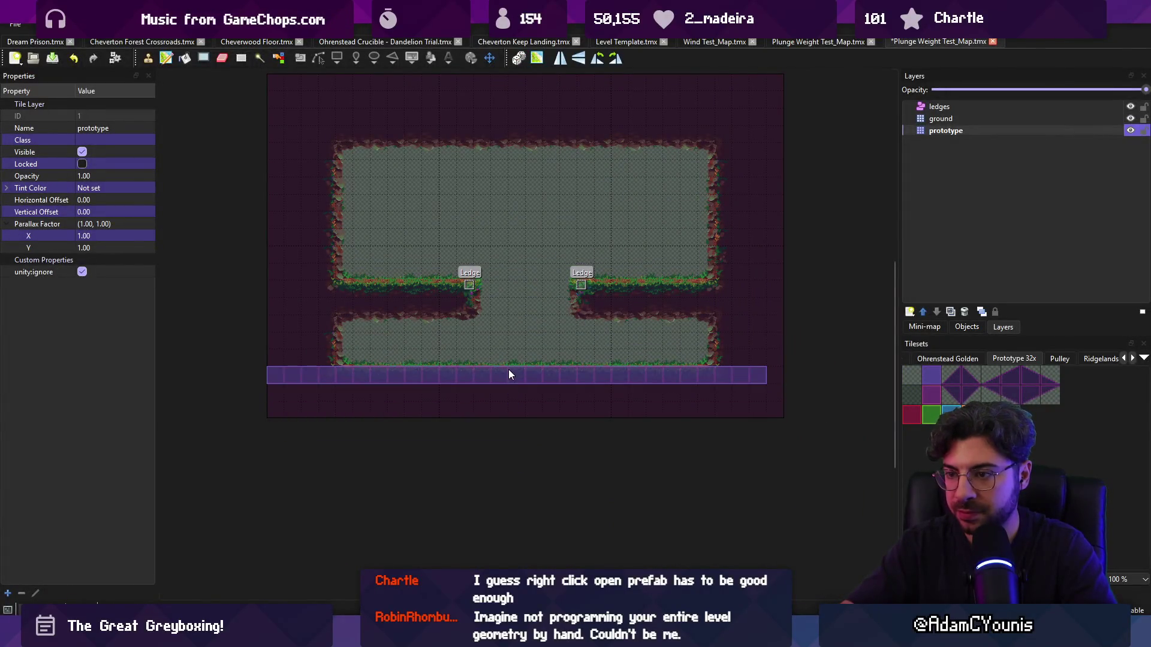
key(ctrl+s)
key(alt+Tab)
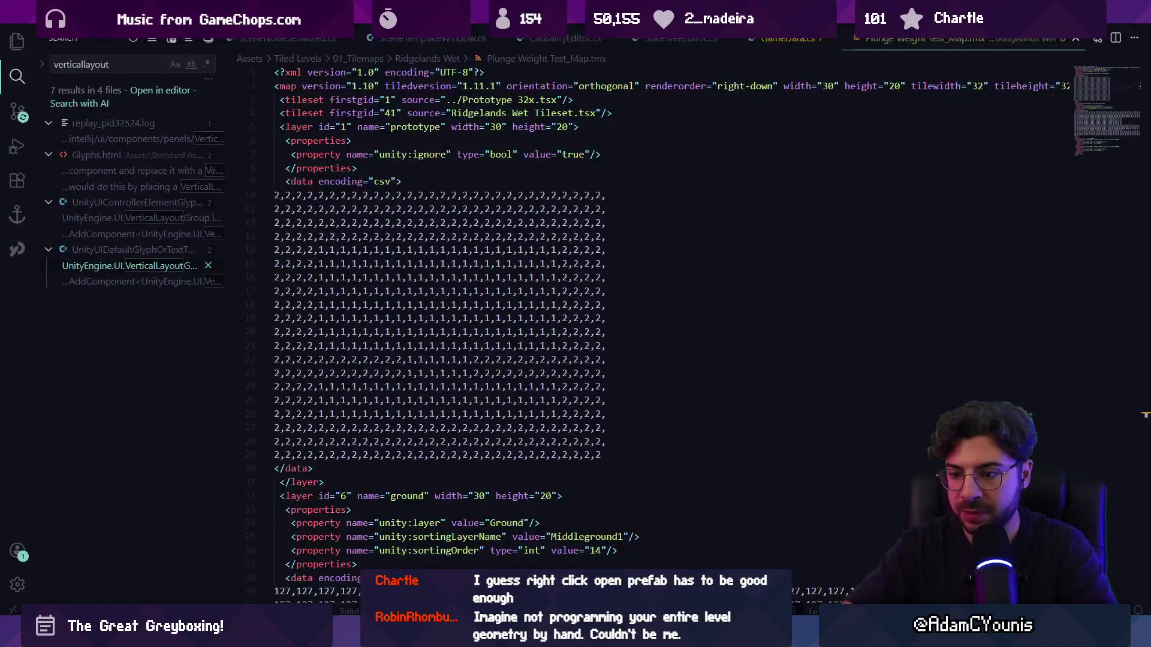
key(alt+Tab)
key(alt+Tab)
click(112, 149)
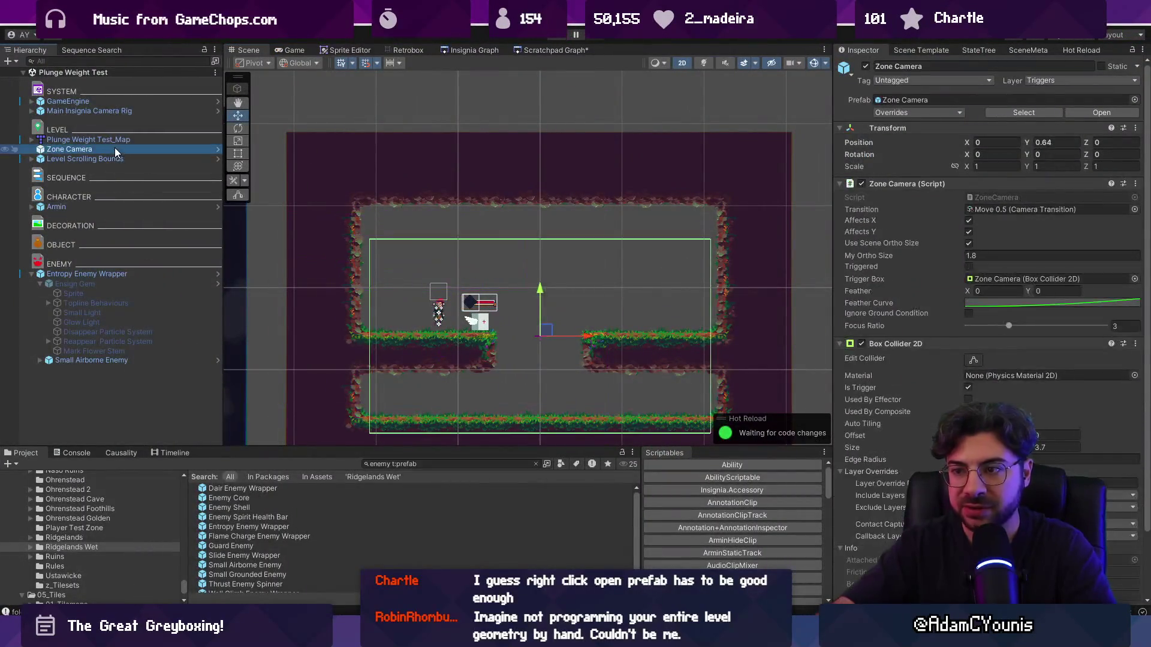
- Delete the Zone Camera, then playtest running off the ledge and plunging to the lower floor
key(Delete)
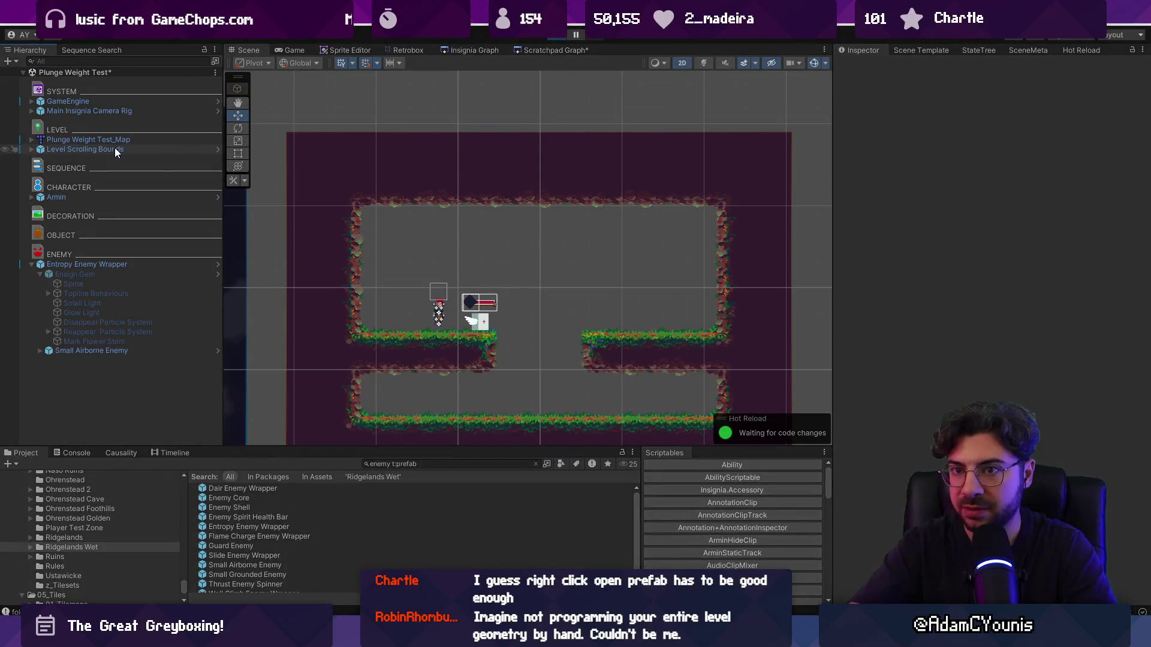
key(ctrl+p)
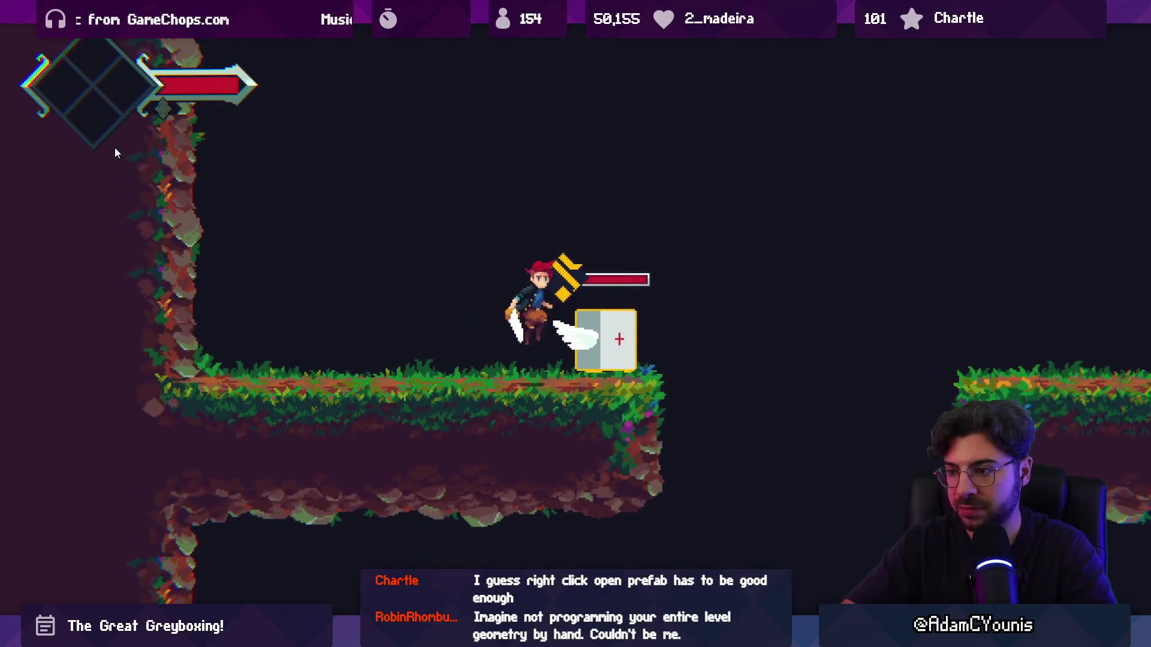
key(Right)
key(Left)
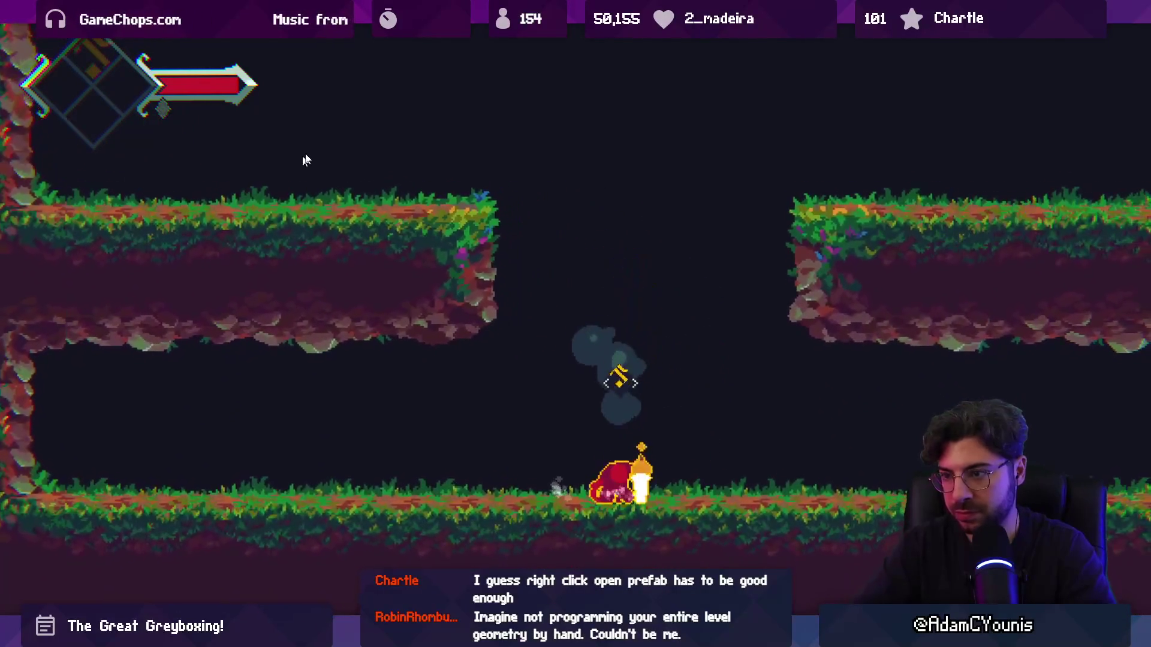
key(space)
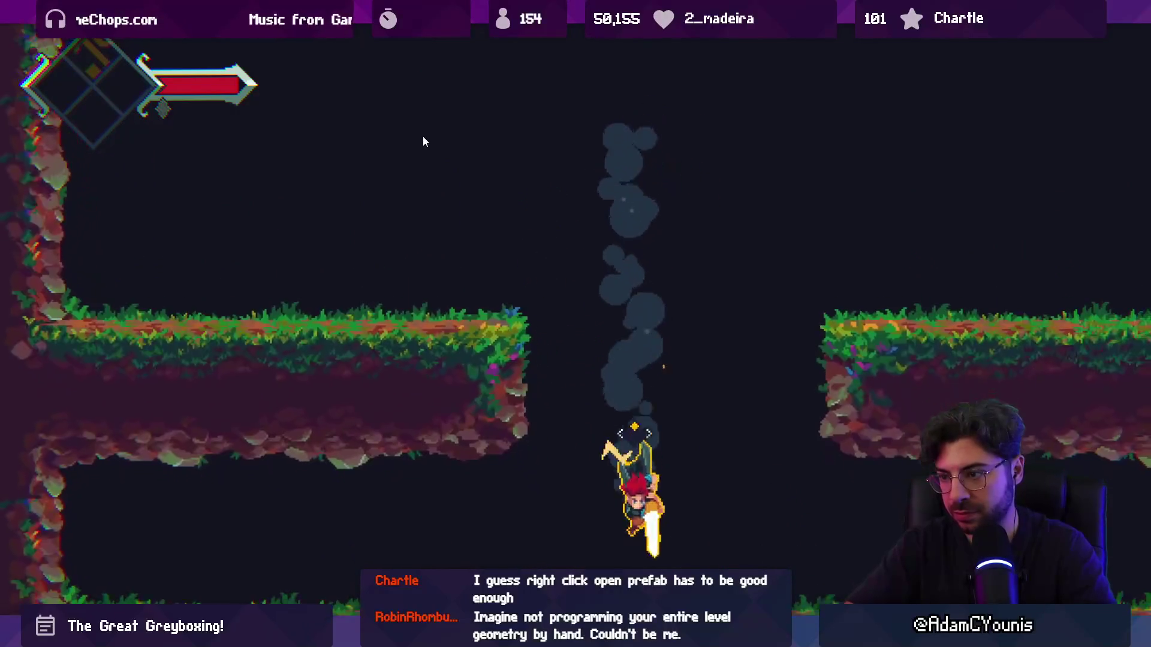
key(Right)
key(space)
key(Down)
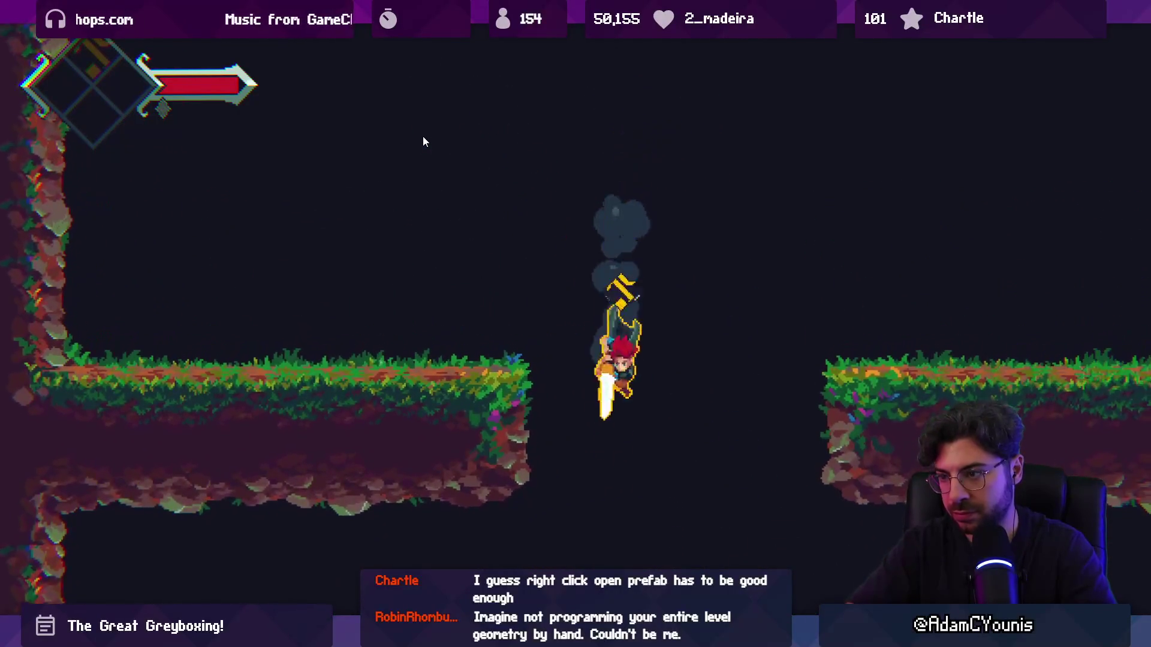
key(ctrl+p)
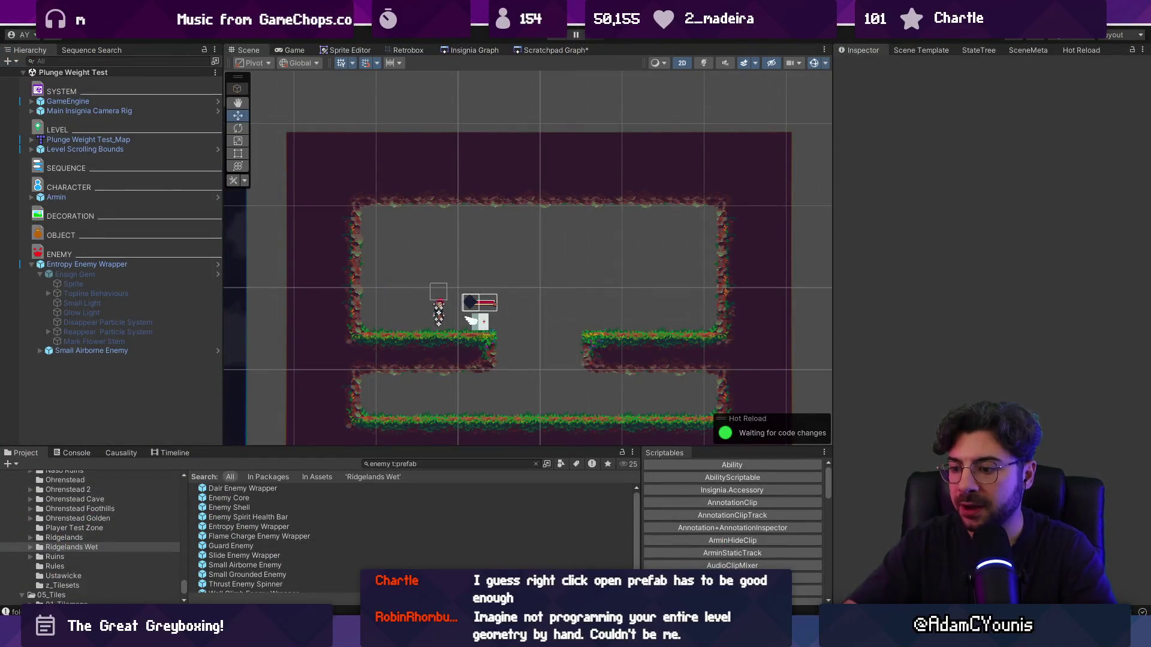
key(alt+Tab)
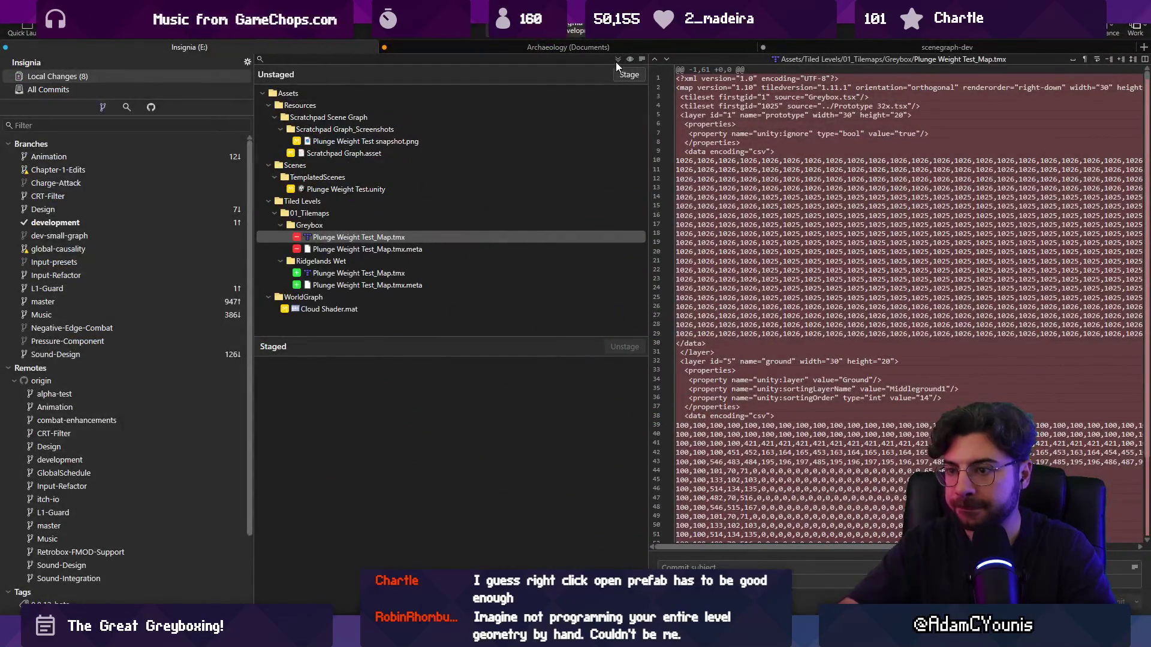
- Stage all changes, commit them as 'Updates Plunge Weight test map', and push development to origin
click(616, 62)
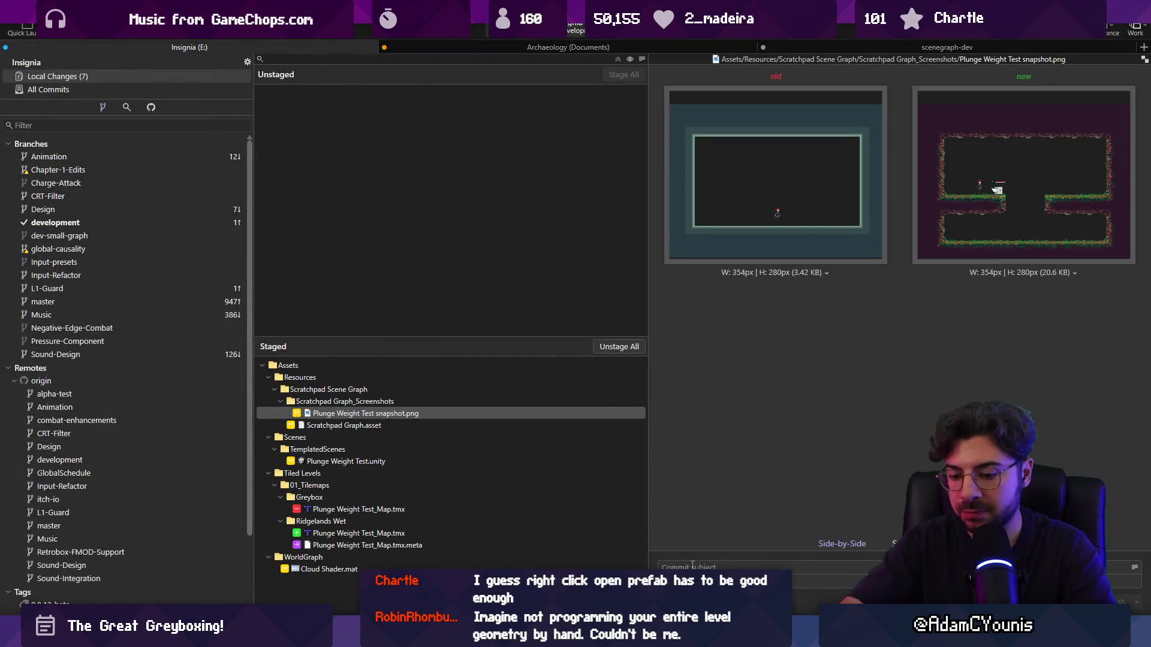
click(693, 566)
text(Updates Plunge Weight test map)
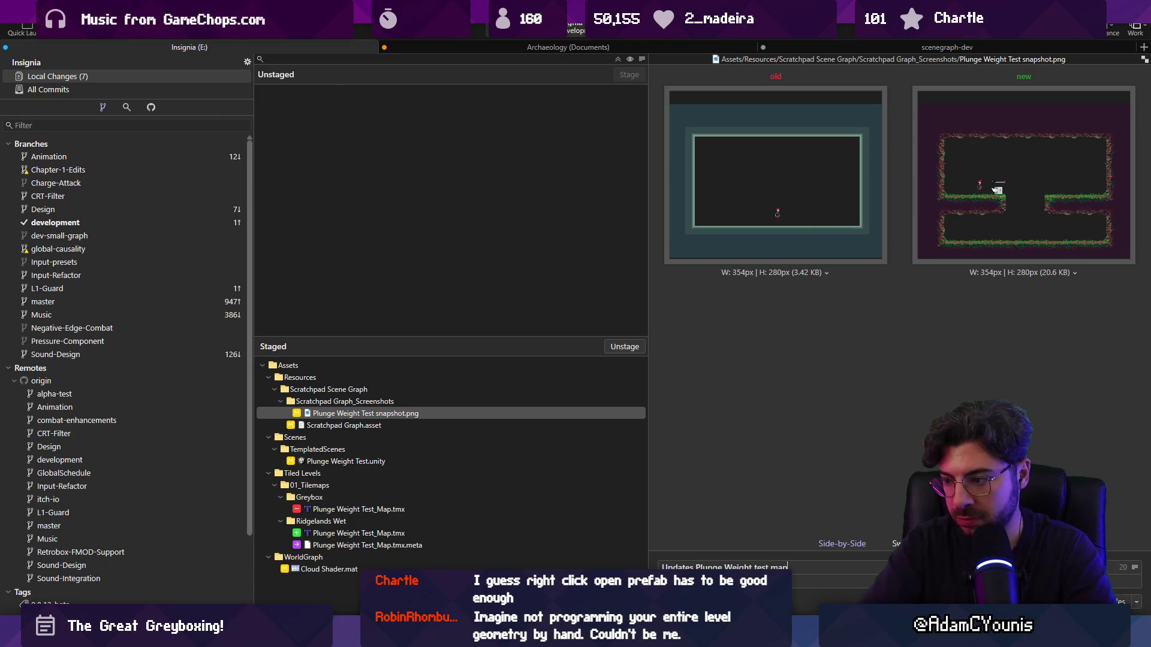
key(ctrl+Return)
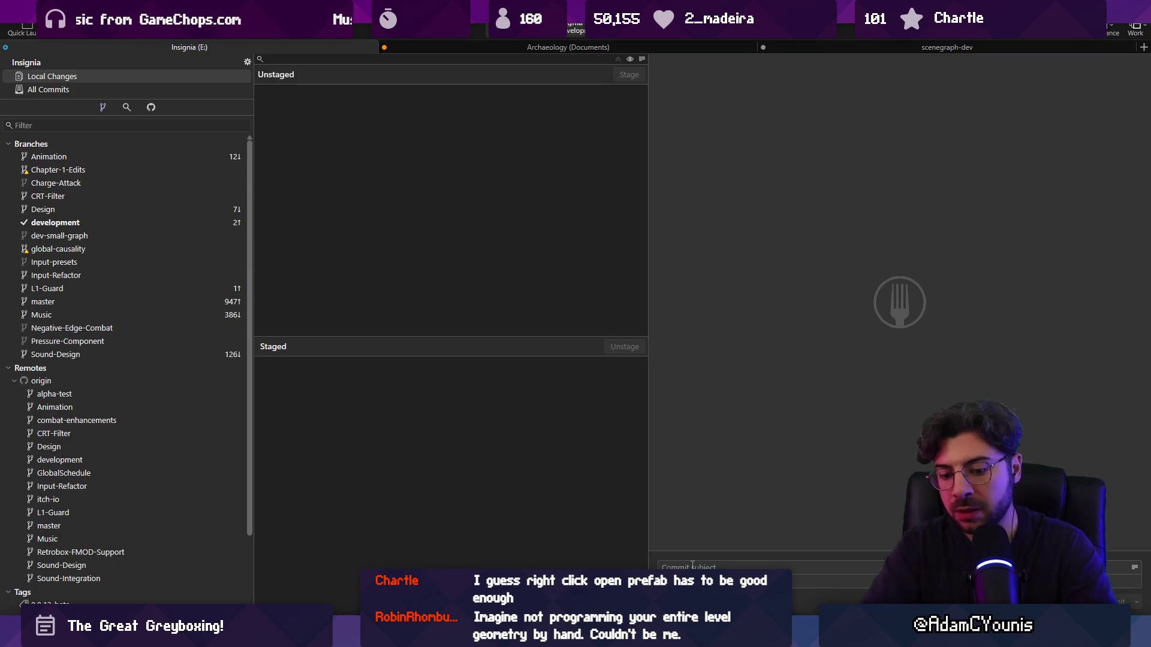
click(150, 25)
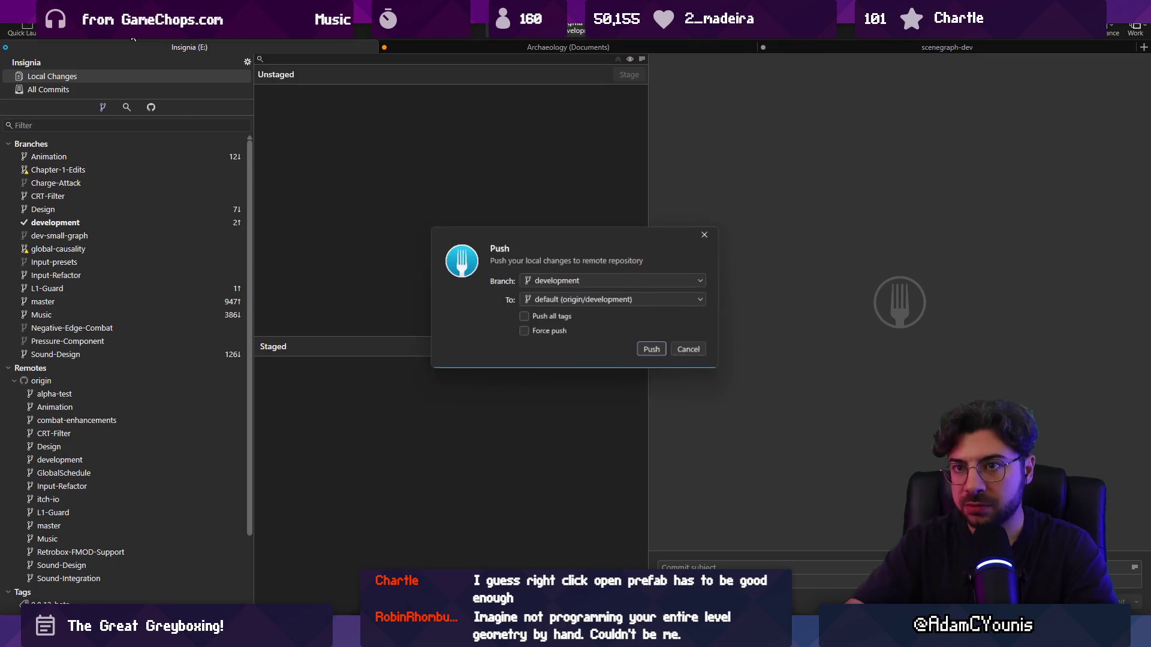
click(645, 353)
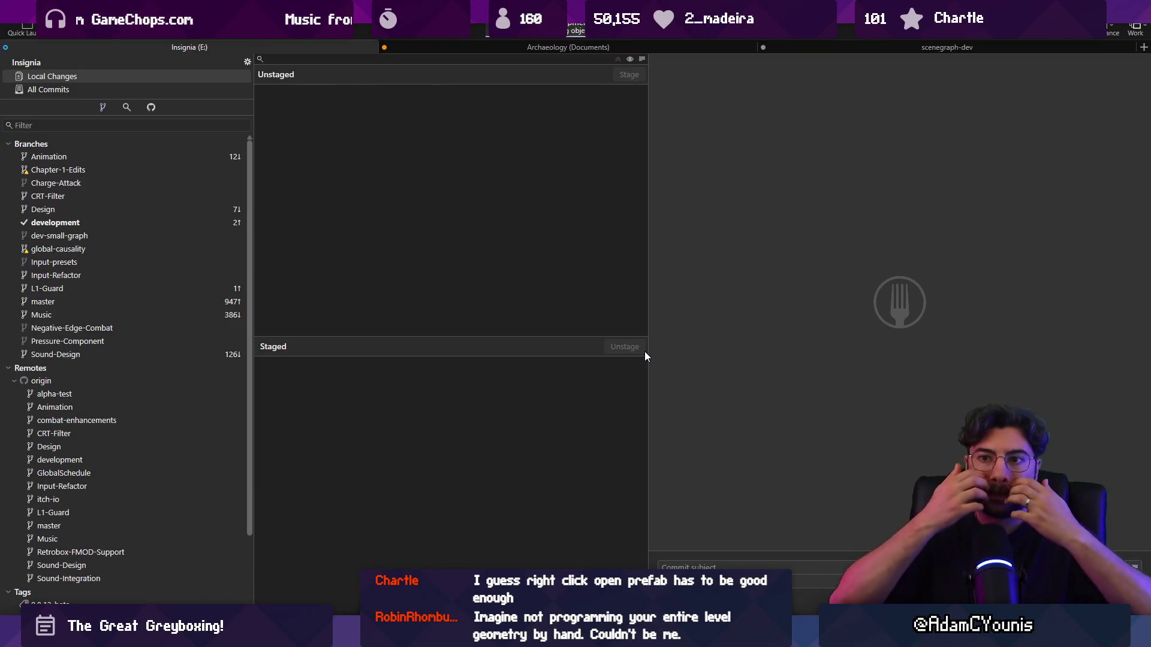
- Back in Unity, look over the Insignia and Scratchpad graphs before returning to the room's scene
key(alt+Tab)
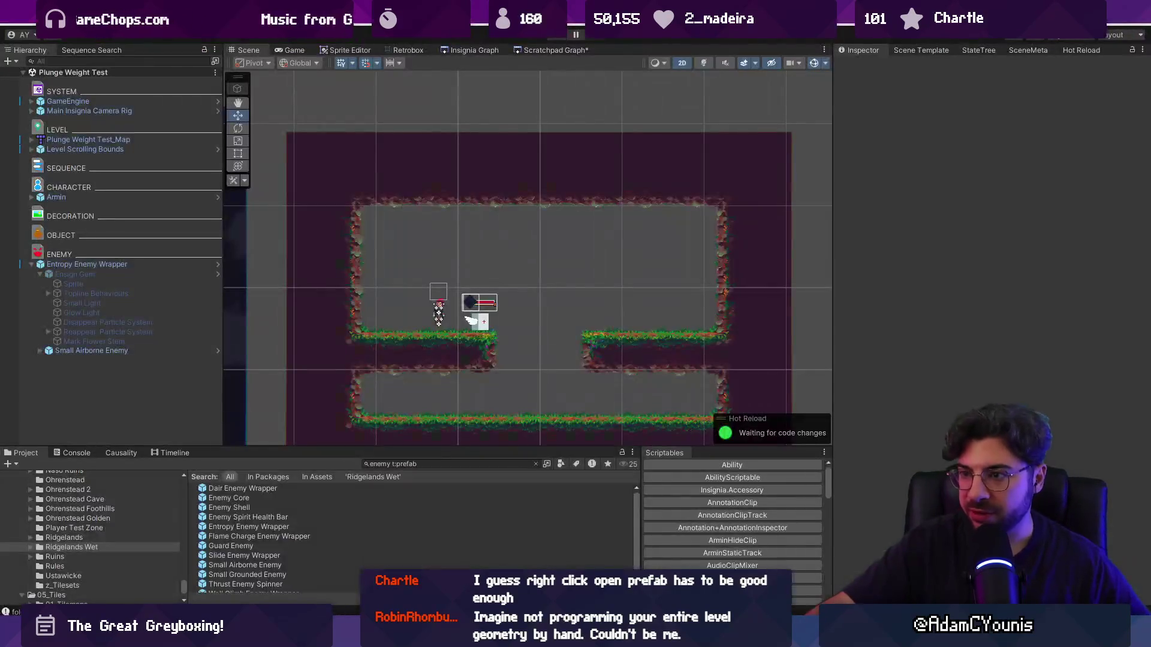
click(473, 48)
click(539, 49)
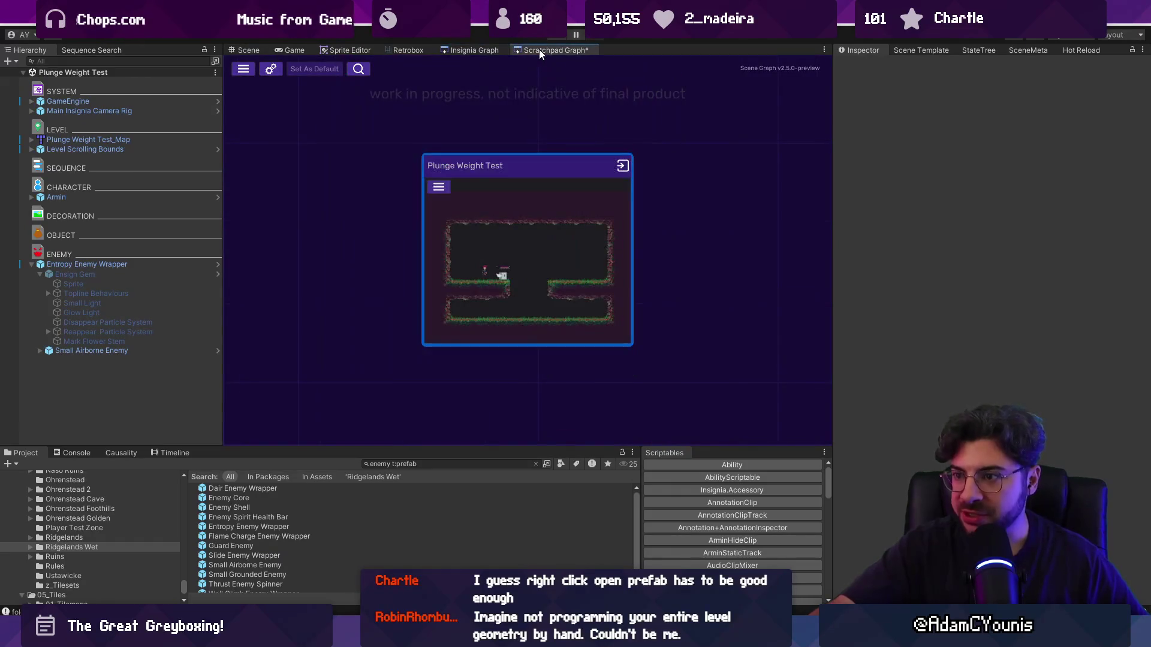
scroll(528, 271, down, 5)
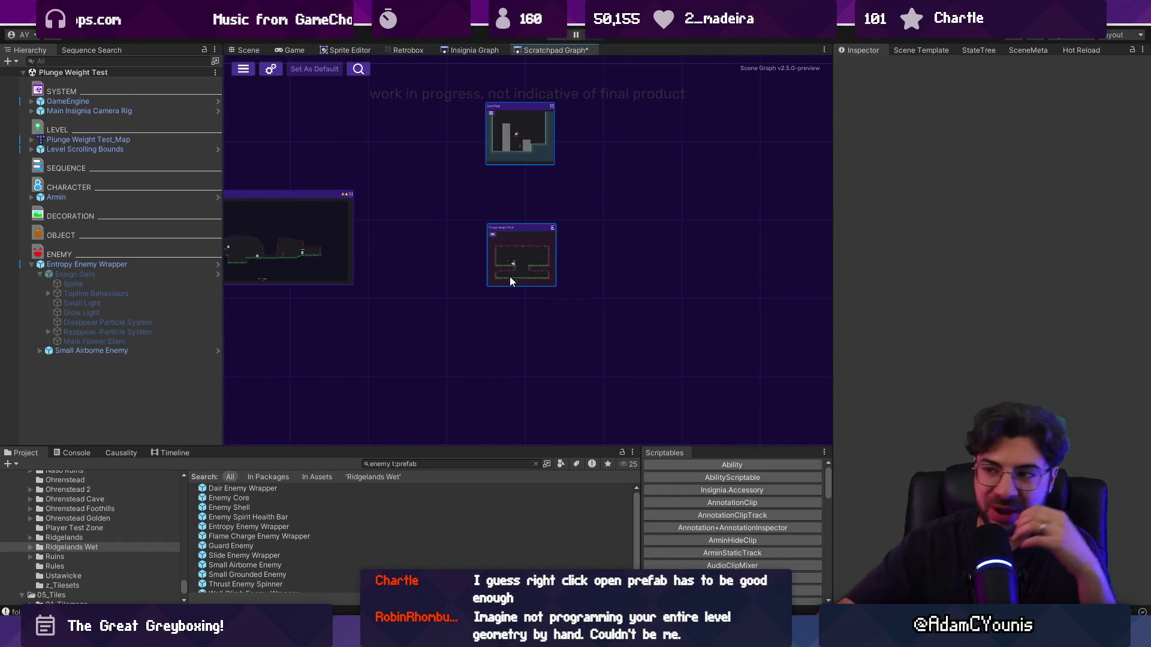
click(248, 50)
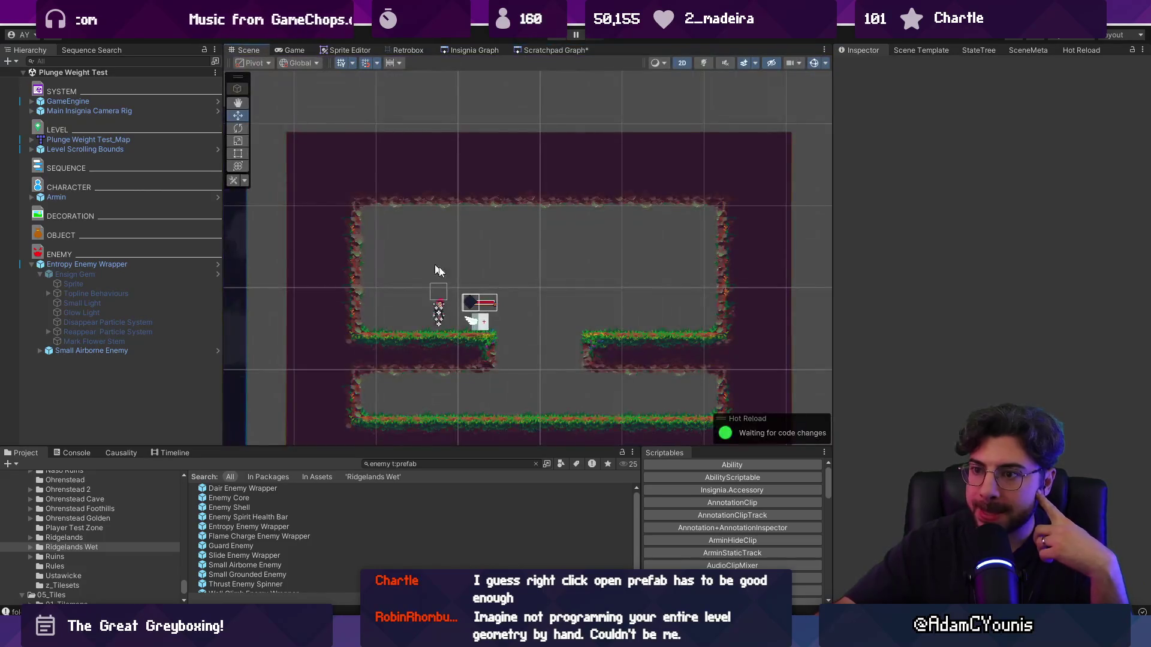
- Switch back to the Scene view and select the objects across the gap between the ledges
click(300, 51)
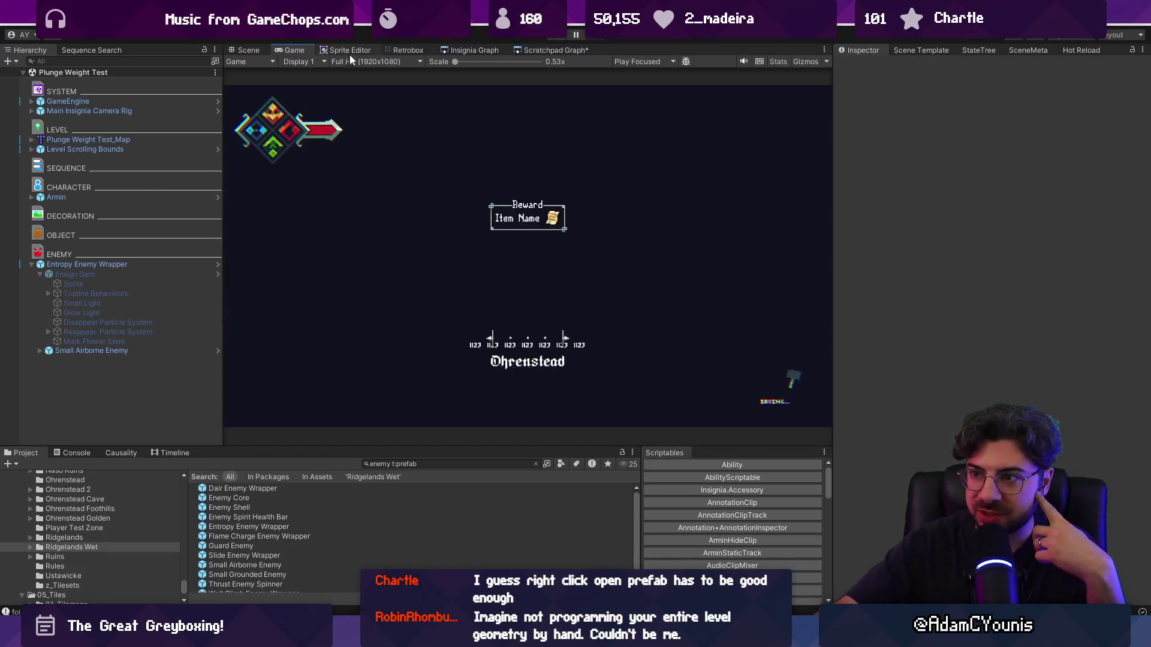
click(451, 50)
click(293, 50)
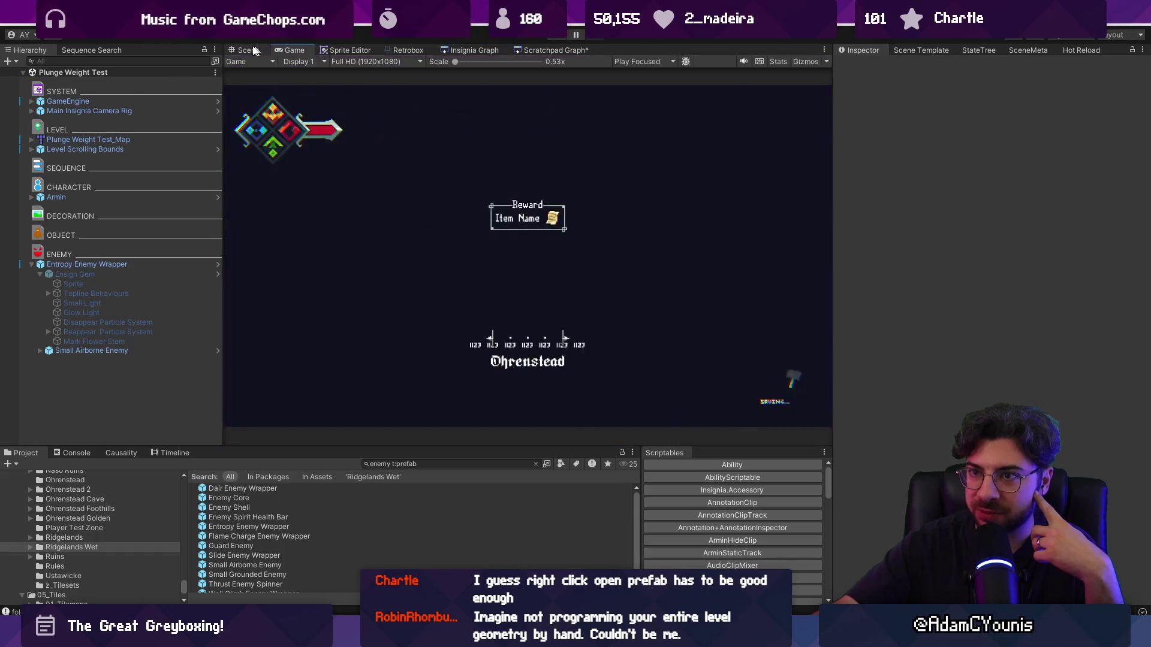
click(253, 50)
scroll(556, 357, up, 5)
drag(437, 305, 566, 350)
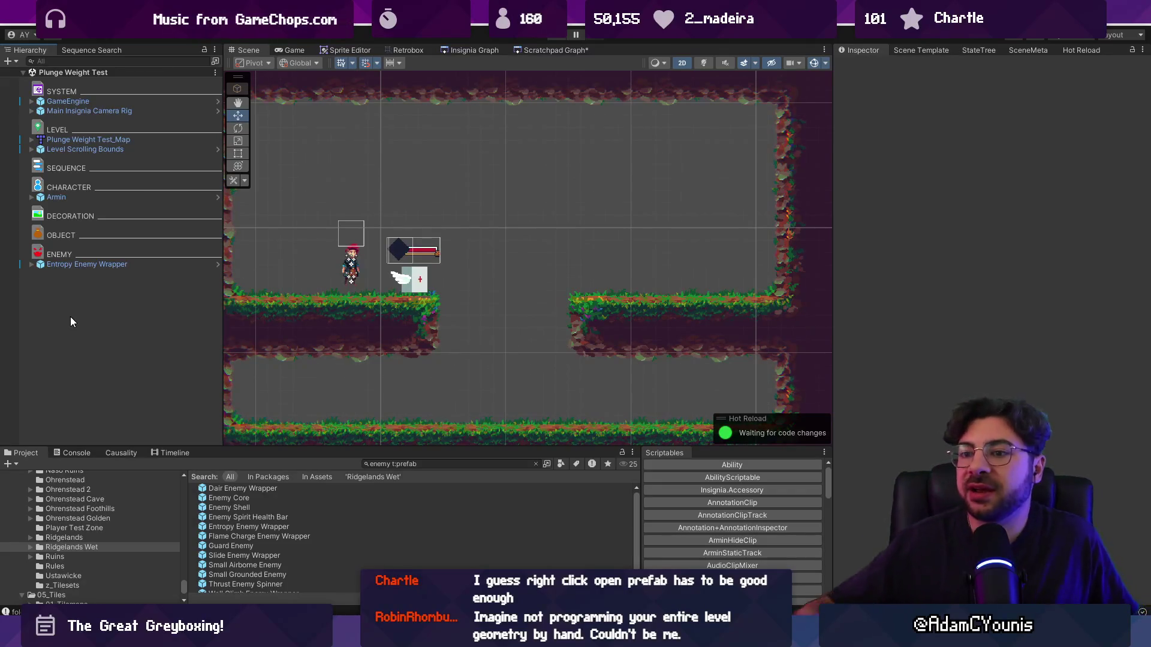
- Narrow the Hierarchy panel and pan the Scene view to recentre the room
drag(223, 305, 153, 305)
scroll(594, 279, down, 3)
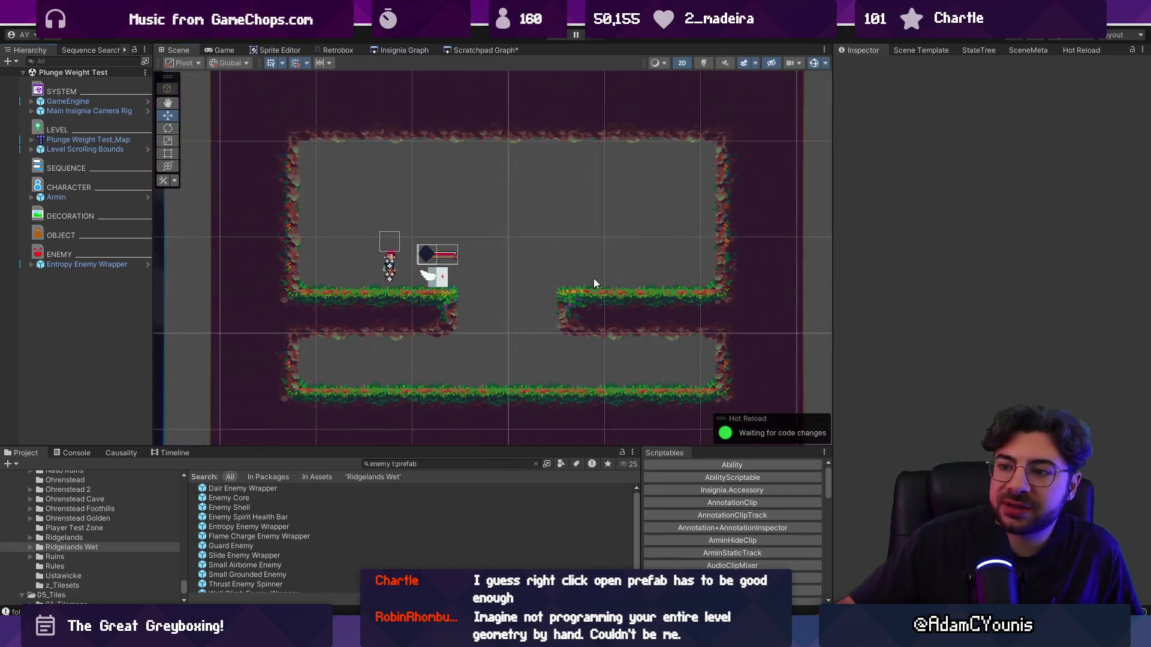
drag(593, 279, 560, 242)
scroll(498, 256, up, 2)
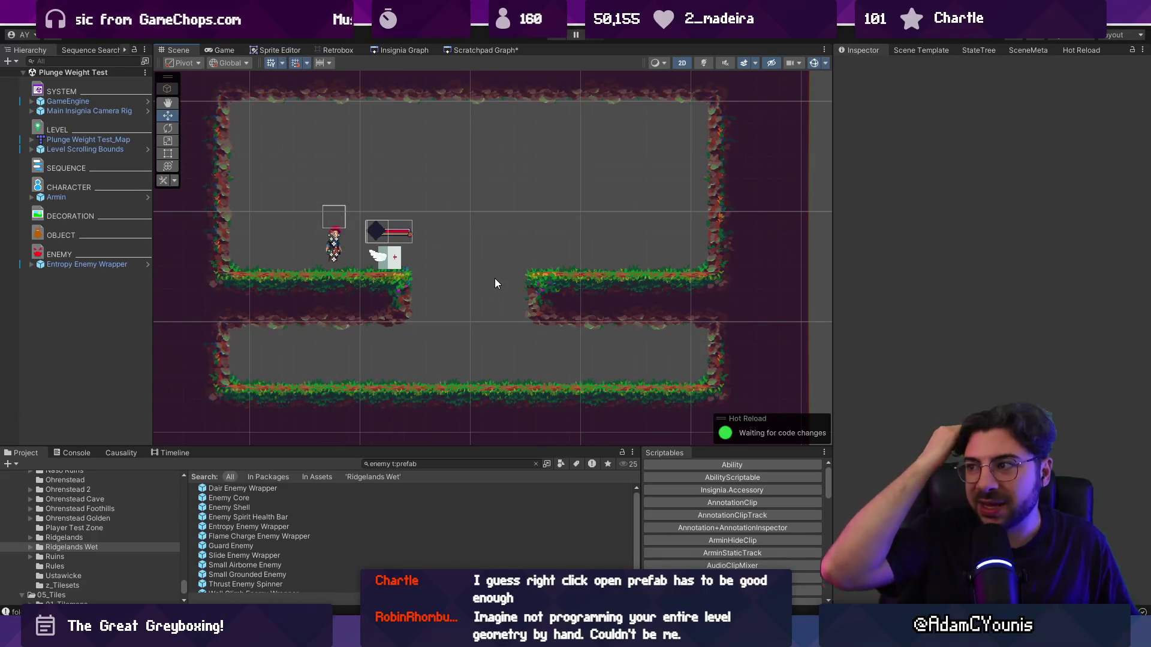
- Adjust the Scene and Inspector panel widths, then move through the Scratchpad Graph to the Insignia Graph
click(921, 49)
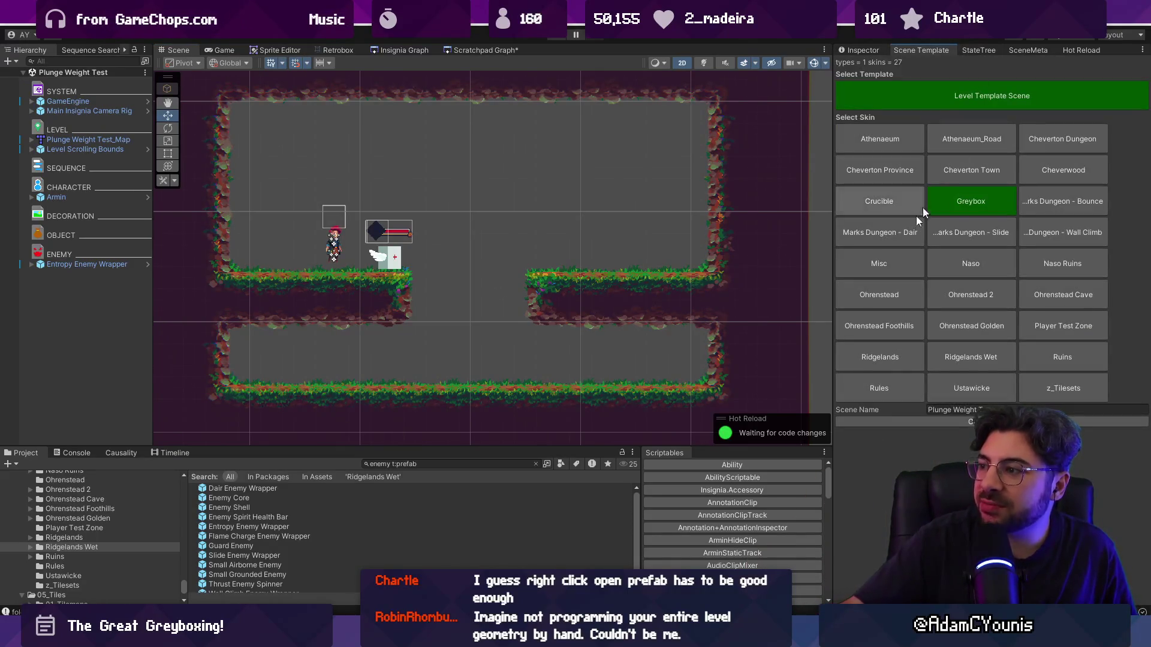
drag(832, 264, 871, 262)
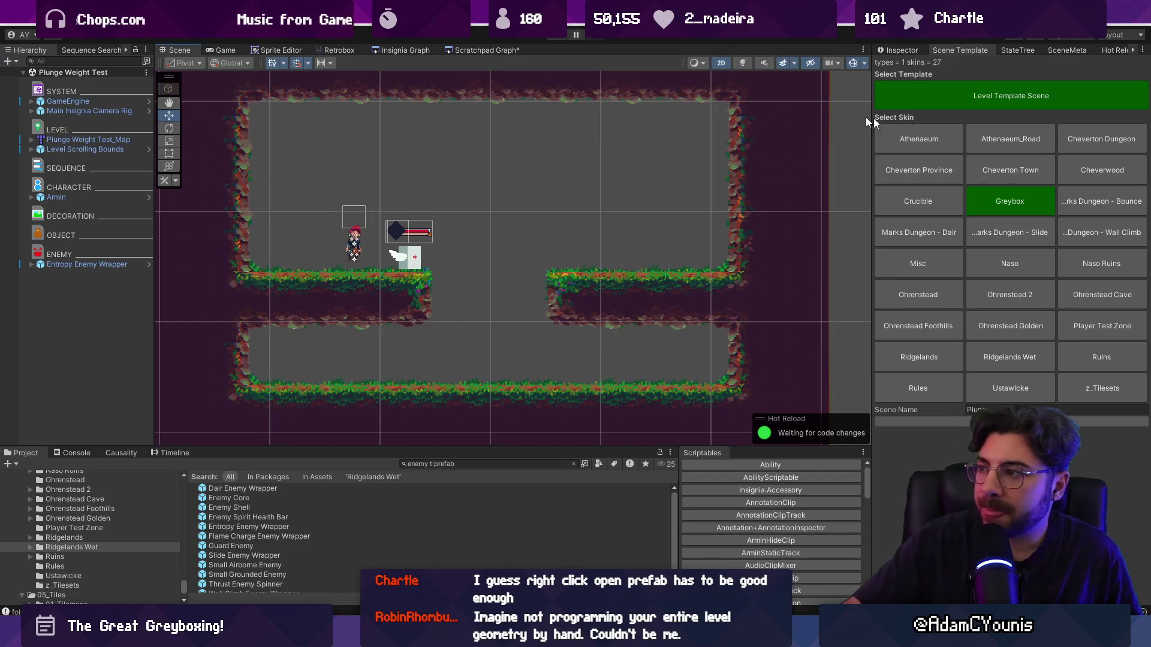
drag(872, 117, 867, 117)
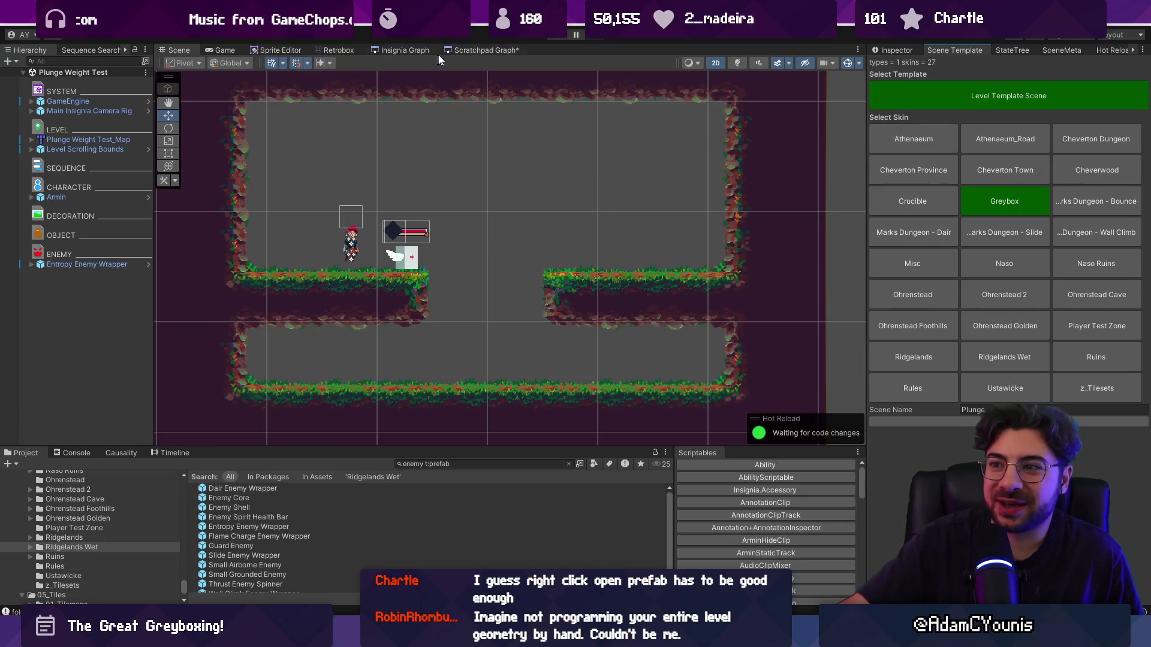
click(458, 52)
click(415, 50)
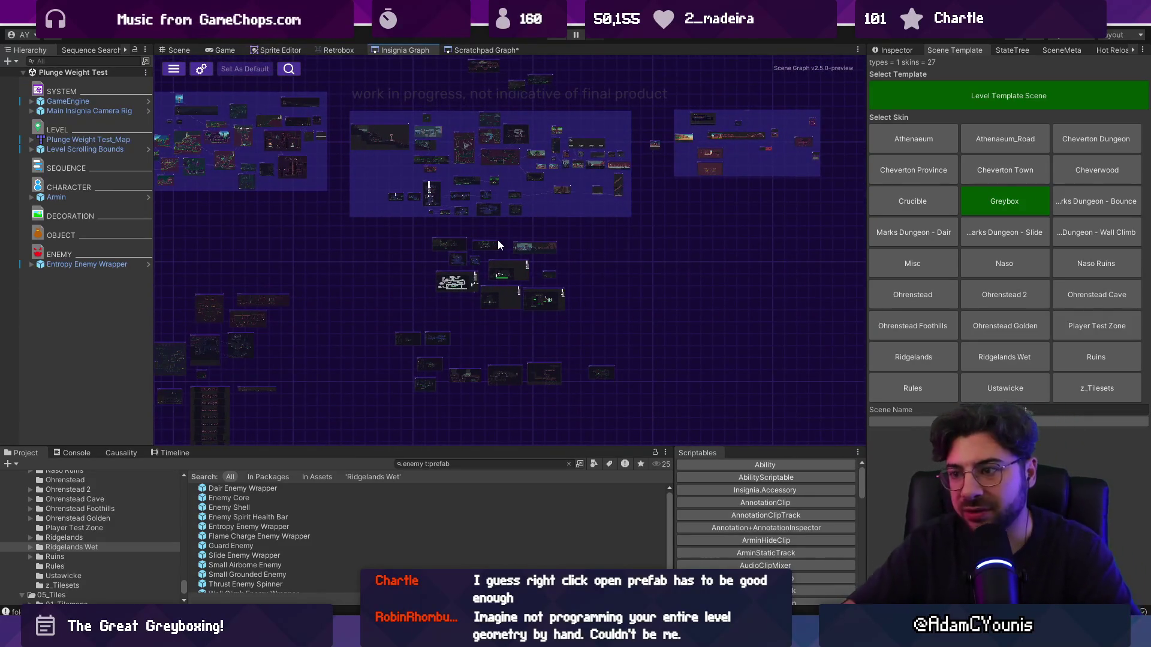
- Save the Scratchpad Graph, zoom around the Insignia Graph, and move over to the Figma document
key(ctrl+s)
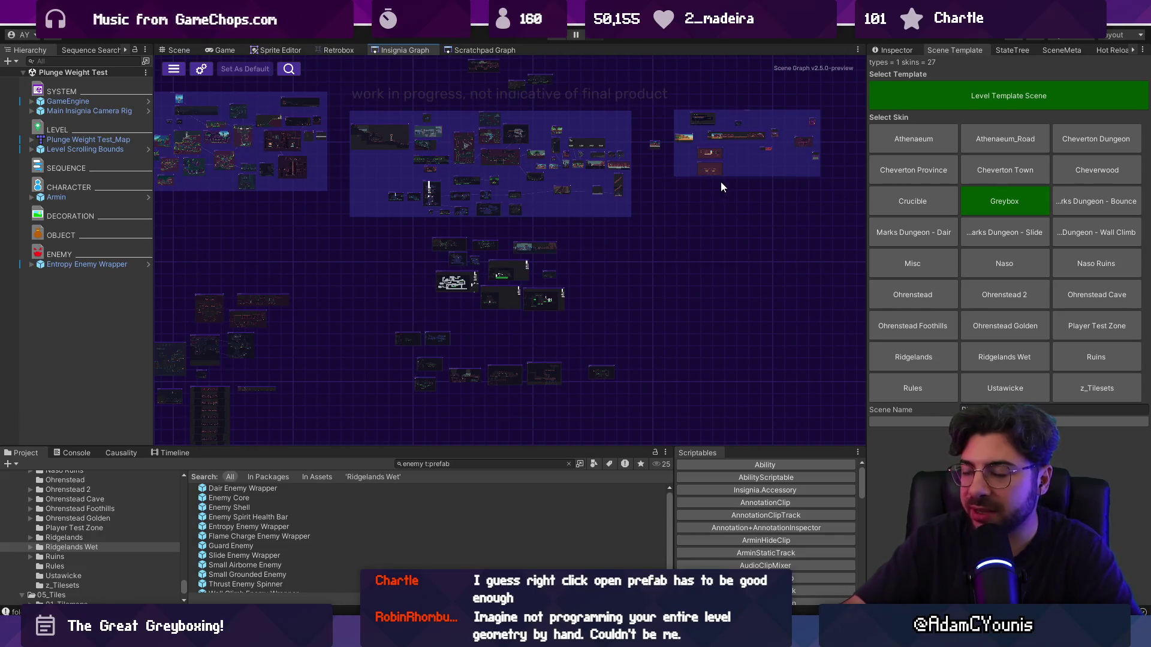
scroll(719, 178, up, 5)
scroll(713, 169, down, 5)
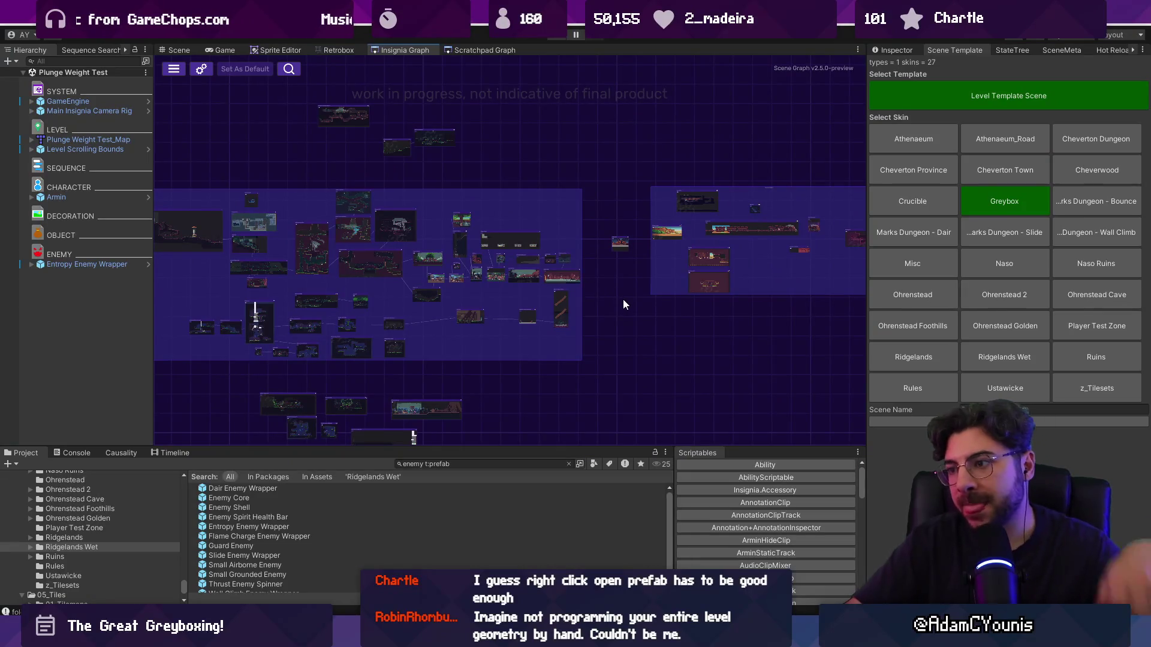
scroll(686, 302, up, 3)
scroll(450, 246, down, 2)
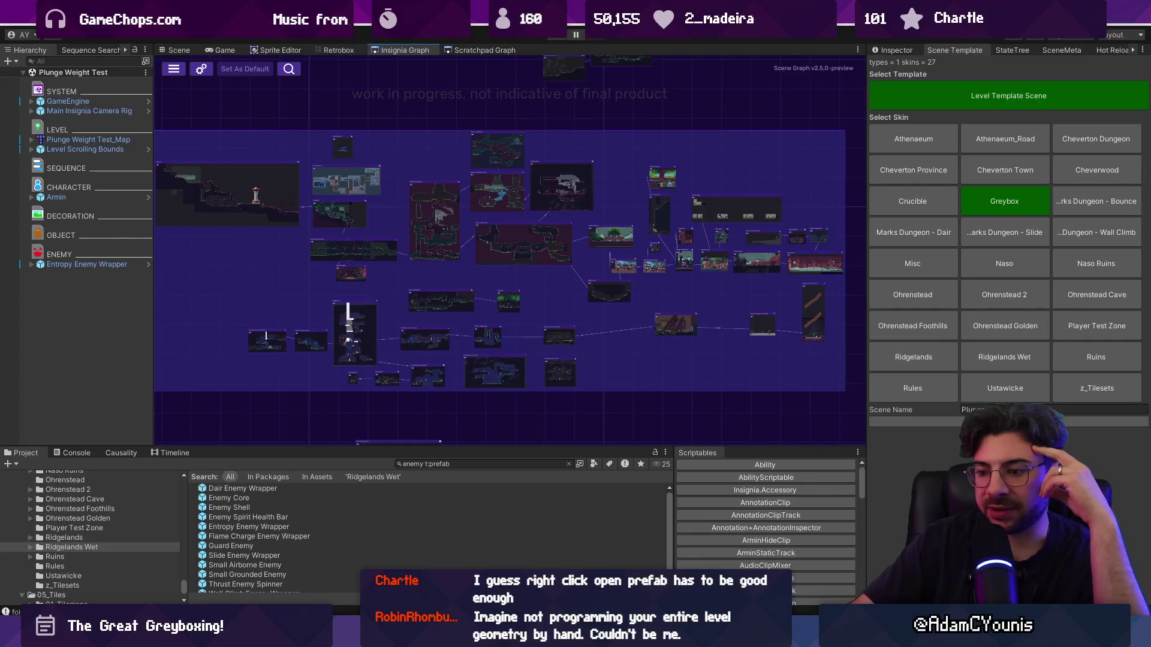
key(alt+Tab)
scroll(603, 357, down, 10)
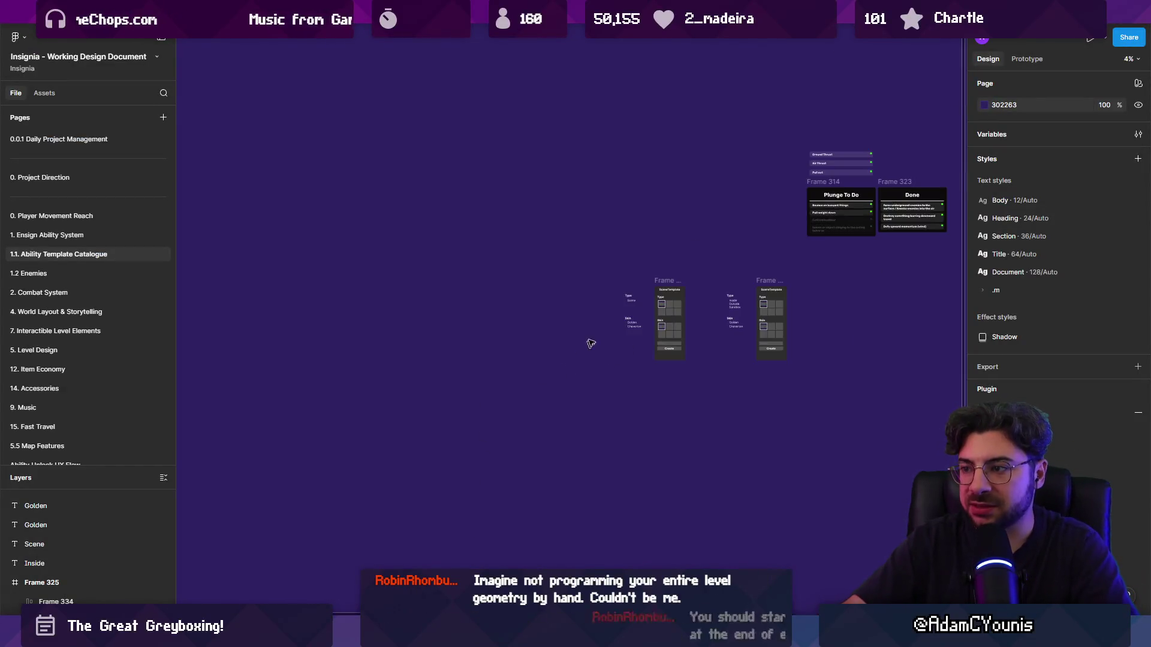
- Marquee-select the two small frames on the Ability Template Catalogue page and delete them
scroll(504, 332, up, 3)
drag(270, 264, 612, 437)
key(Delete)
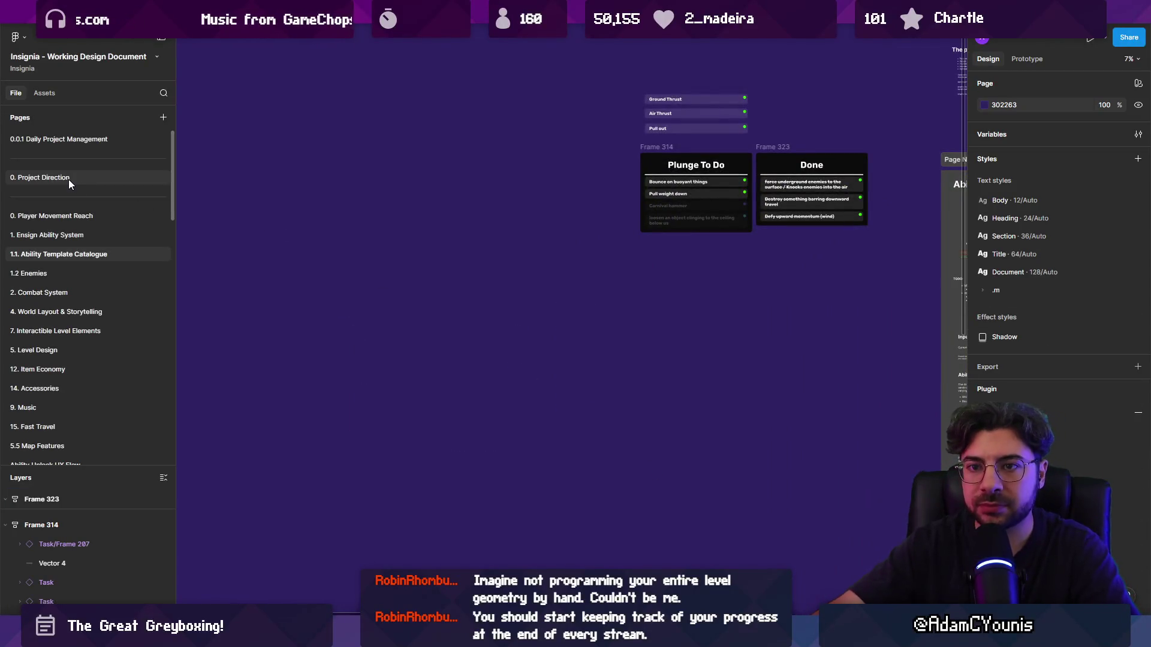
- Go to the 0. Project Direction page, pan across it, and select the NPC / Sequence Workflow notes
click(70, 180)
click(96, 145)
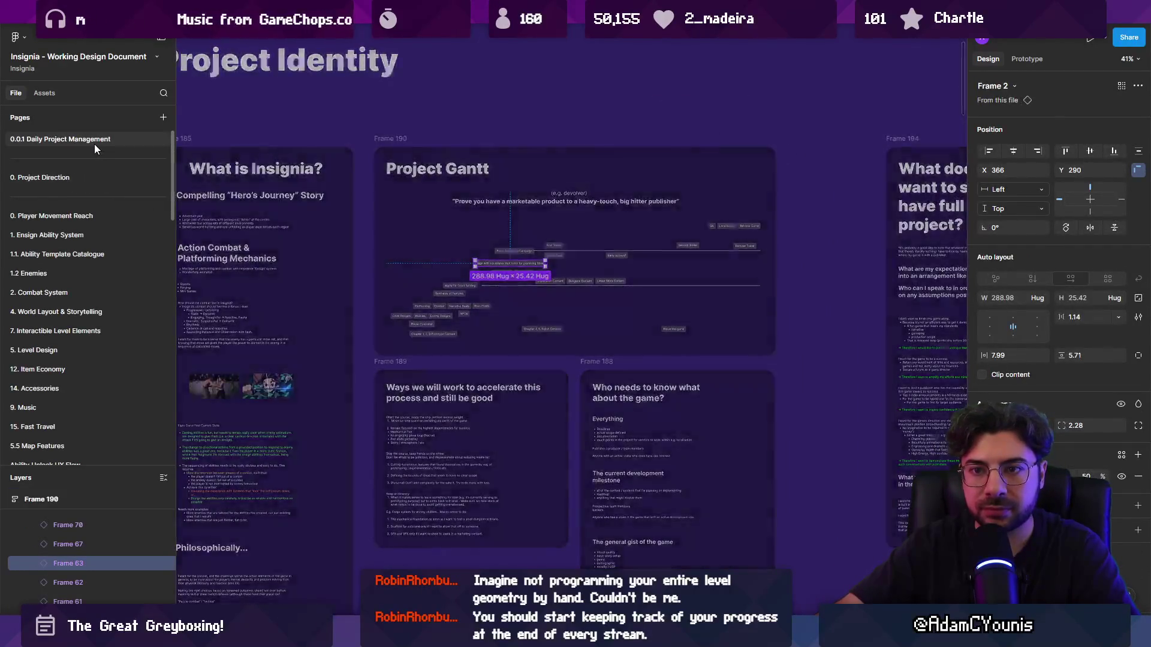
click(92, 179)
scroll(425, 292, down, 5)
scroll(425, 292, right, 5)
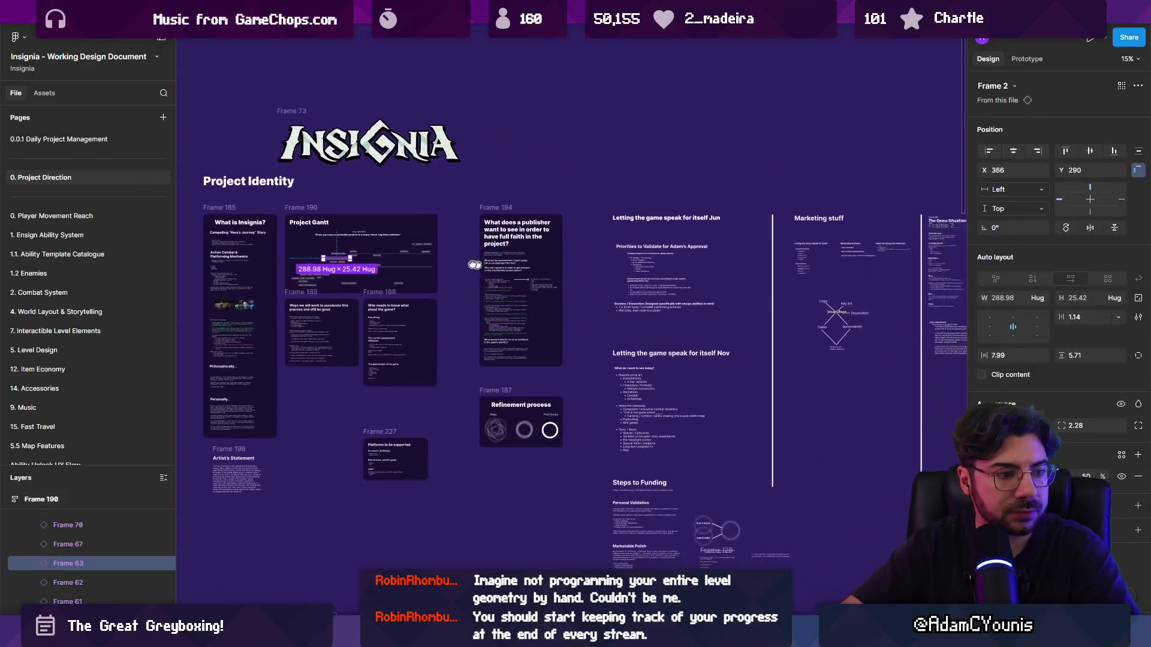
scroll(774, 315, right, 15)
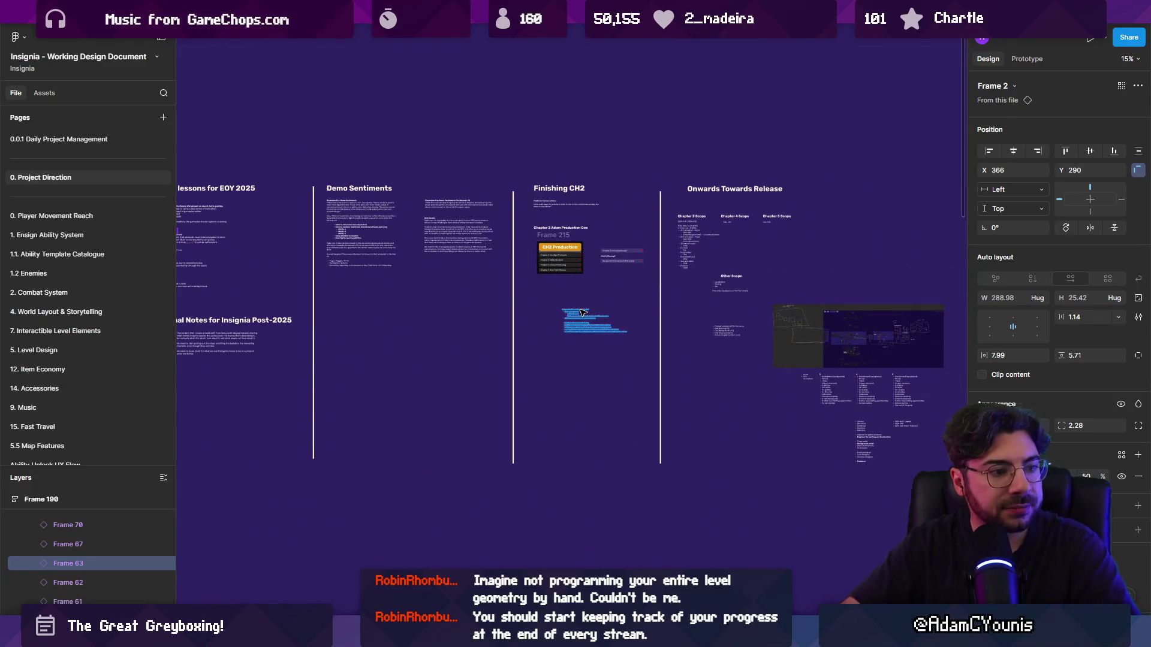
scroll(591, 308, right, 10)
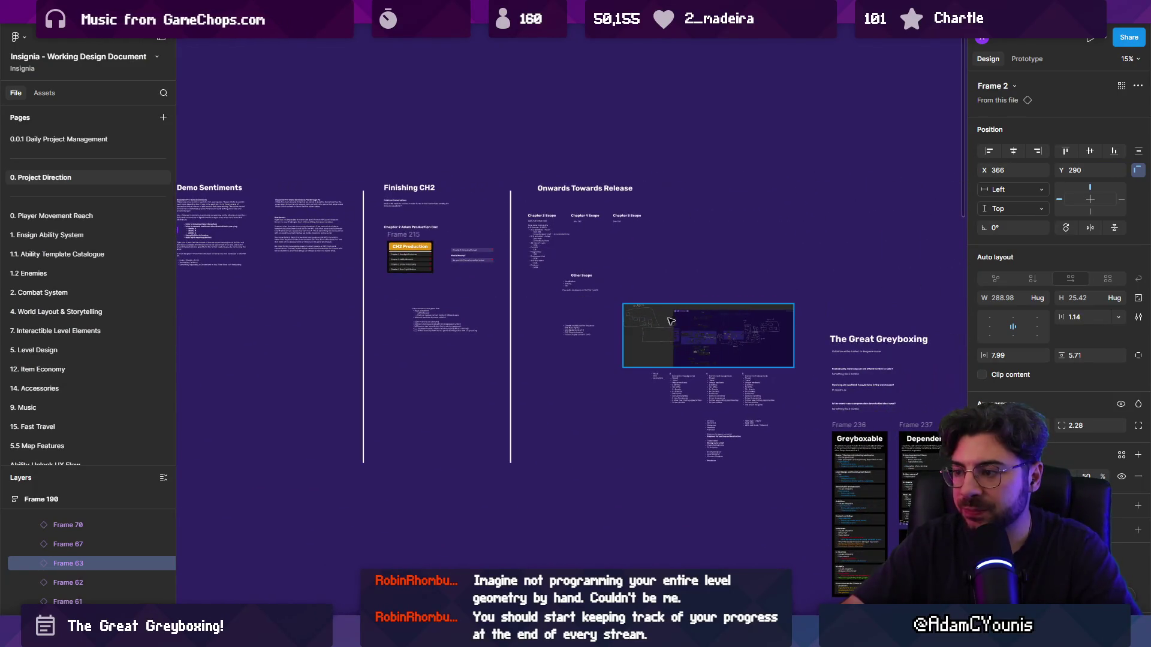
scroll(426, 246, down, 5)
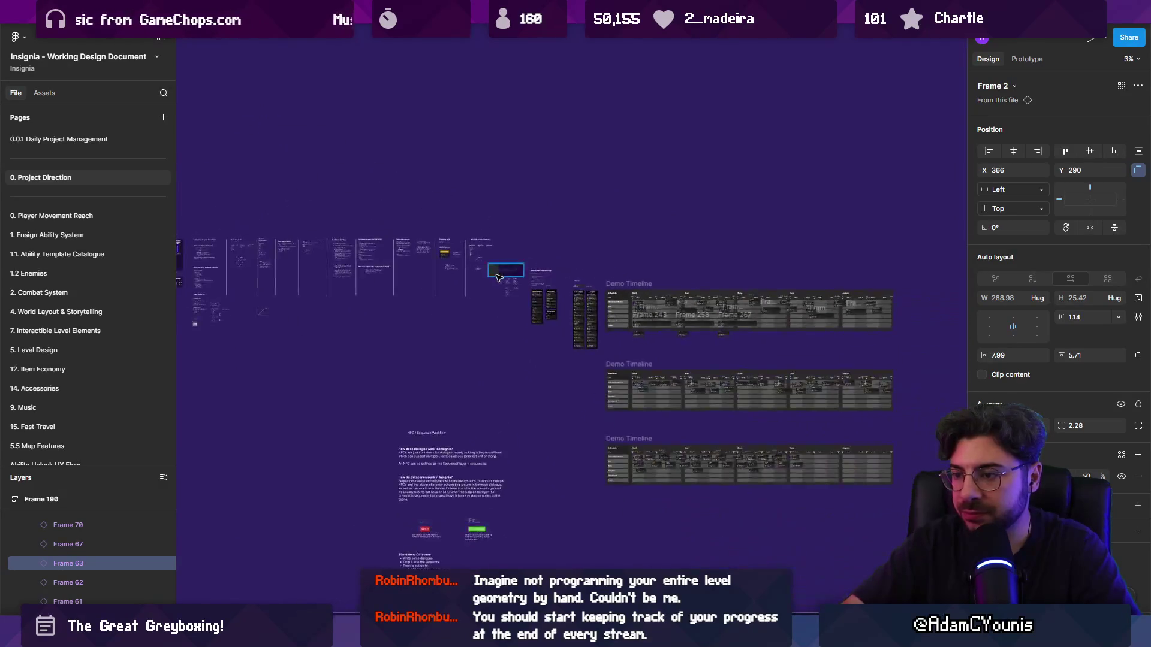
scroll(402, 421, up, 5)
scroll(399, 360, down, 4)
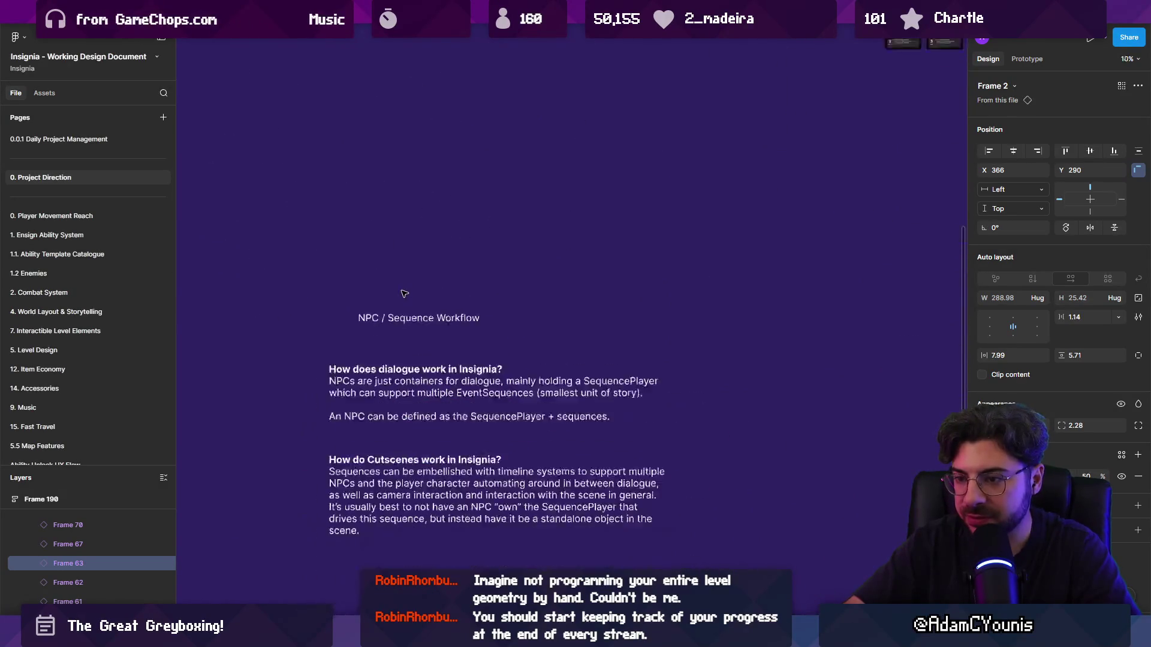
scroll(400, 466, down, 3)
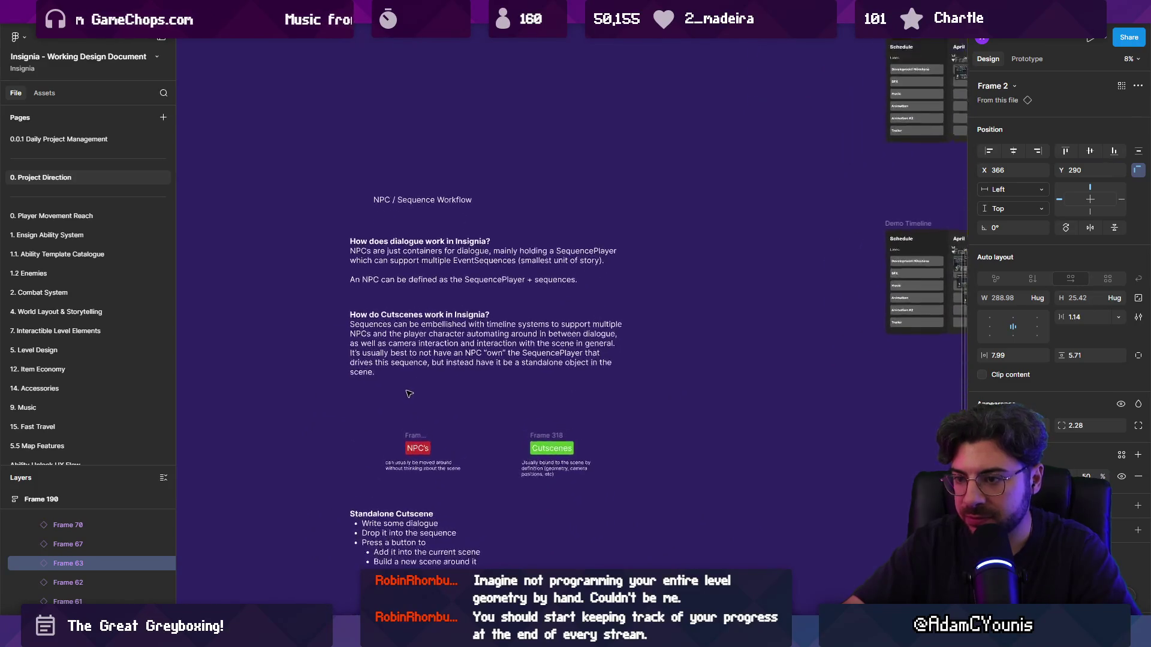
scroll(413, 408, up, 3)
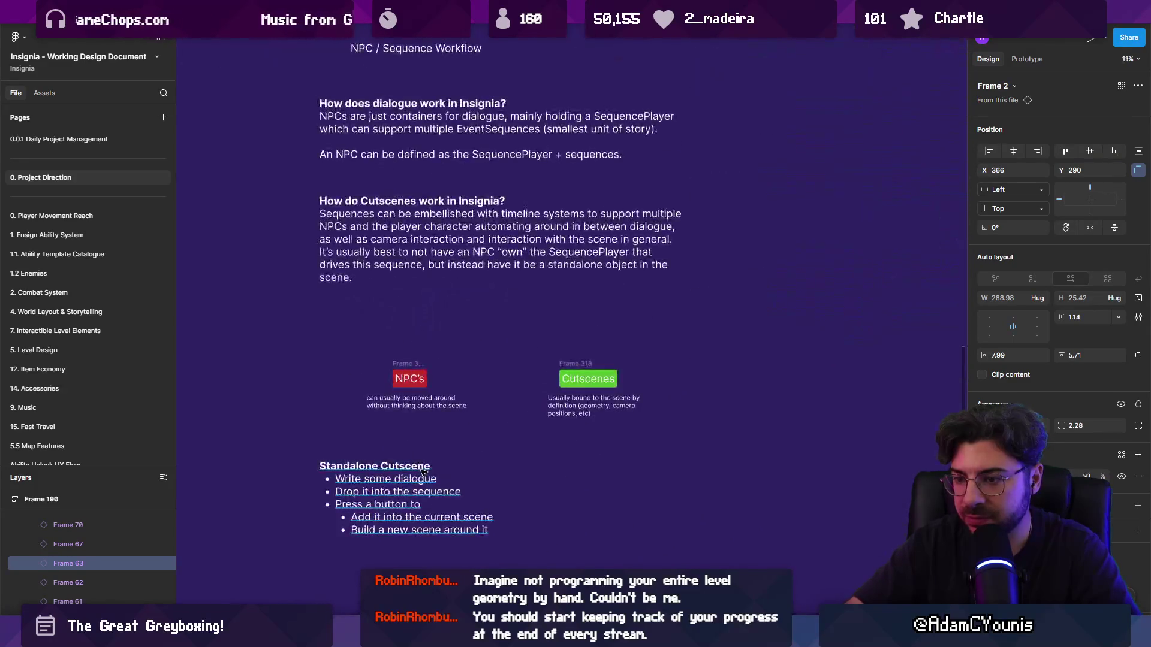
scroll(435, 447, down, 4)
scroll(437, 450, up, 4)
scroll(420, 360, down, 4)
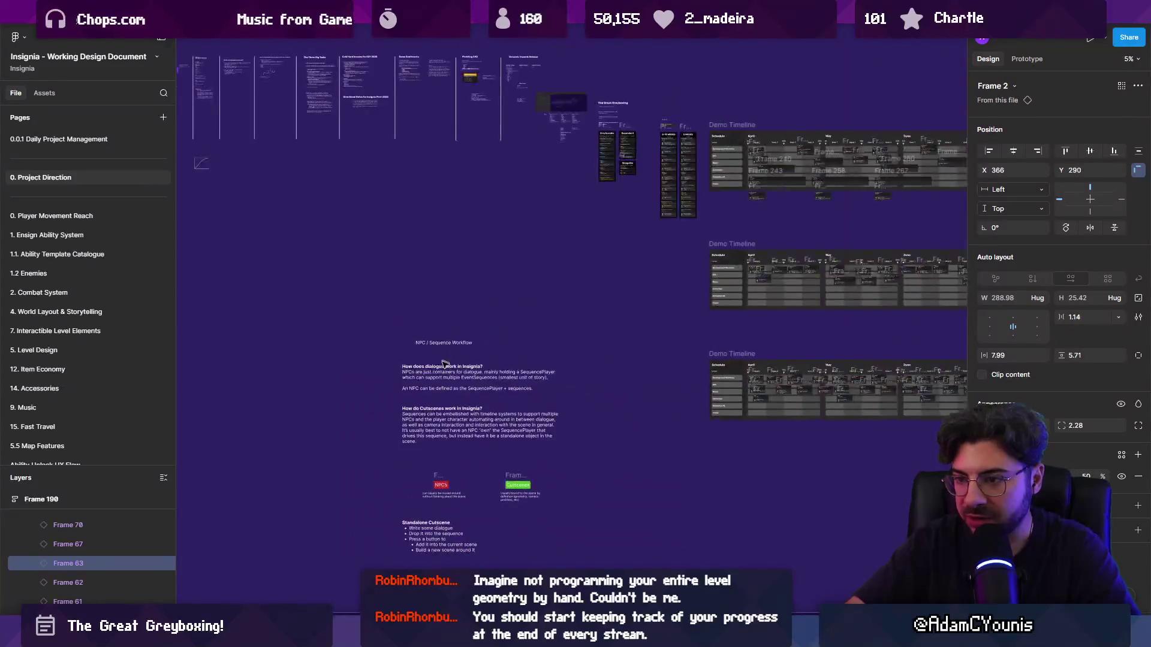
drag(348, 159, 562, 435)
scroll(420, 443, down, 3)
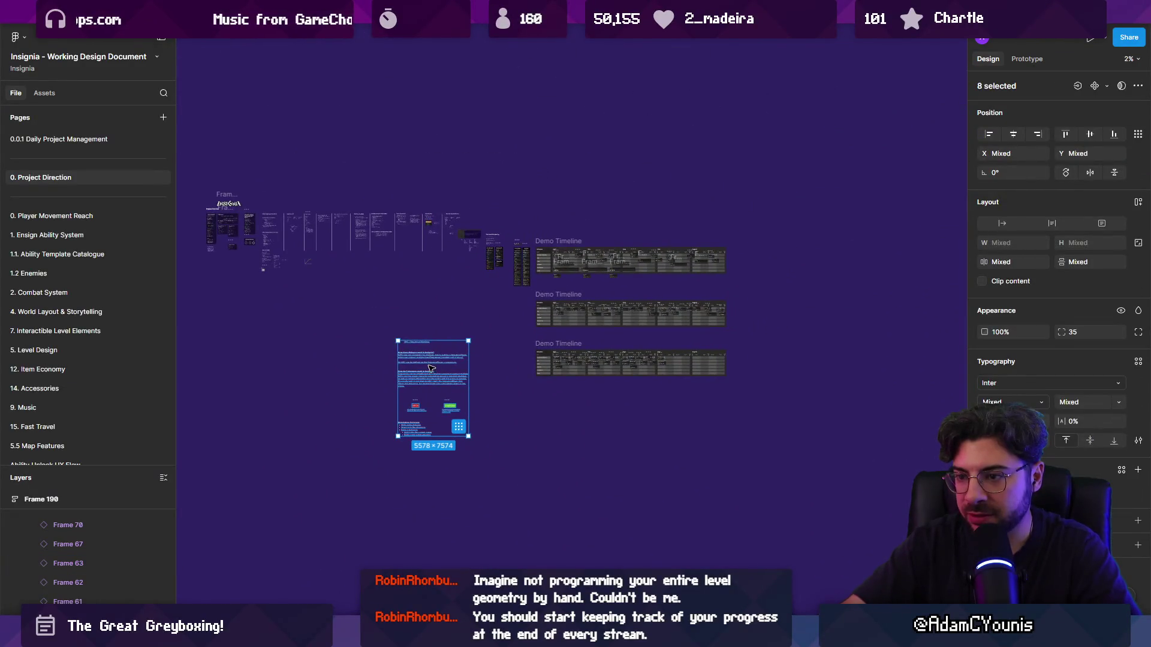
- Scale the NPC / Sequence Workflow notes down to 0.22x and move them up-left
key(k)
drag(398, 436, 452, 361)
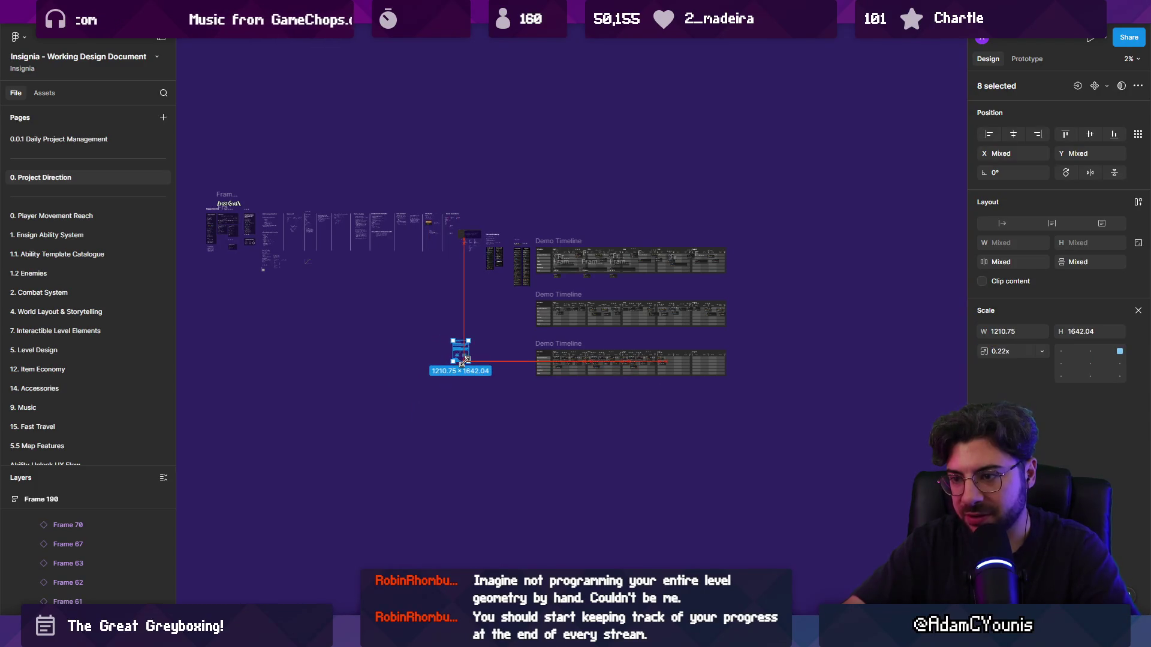
scroll(464, 354, up, 4)
scroll(467, 355, up, 3)
scroll(504, 372, down, 5)
scroll(527, 384, up, 3)
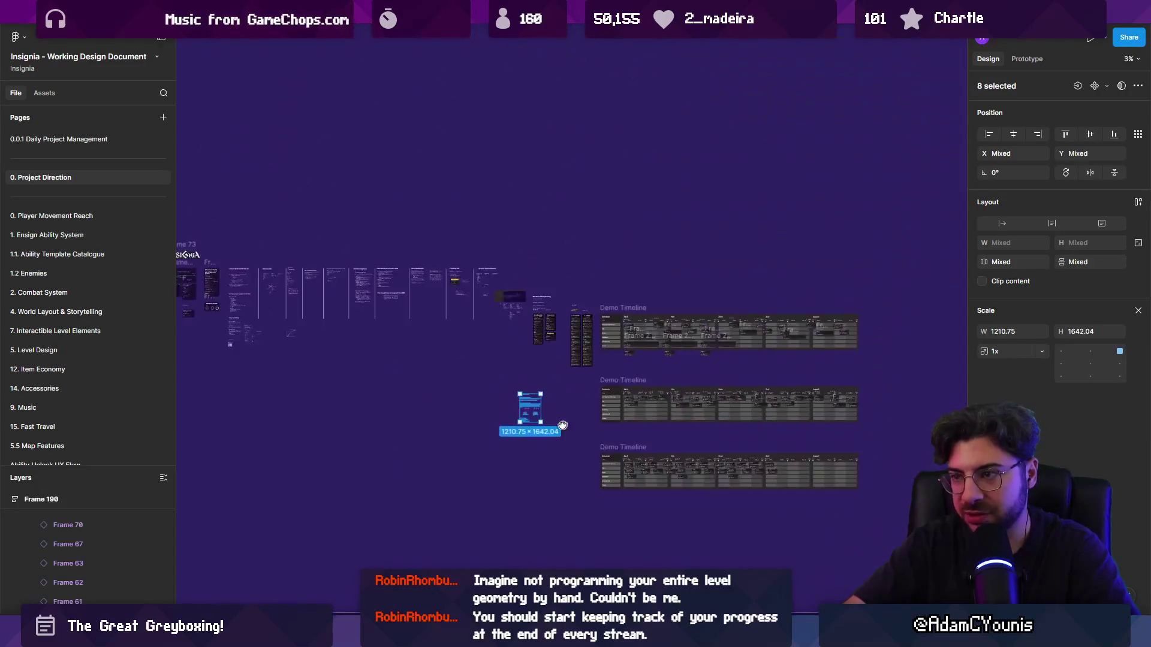
drag(508, 455, 464, 345)
- Cut the three Demo Timelines and greyboxing frames from the page, then add a new page
scroll(462, 228, up, 5)
scroll(473, 177, up, 5)
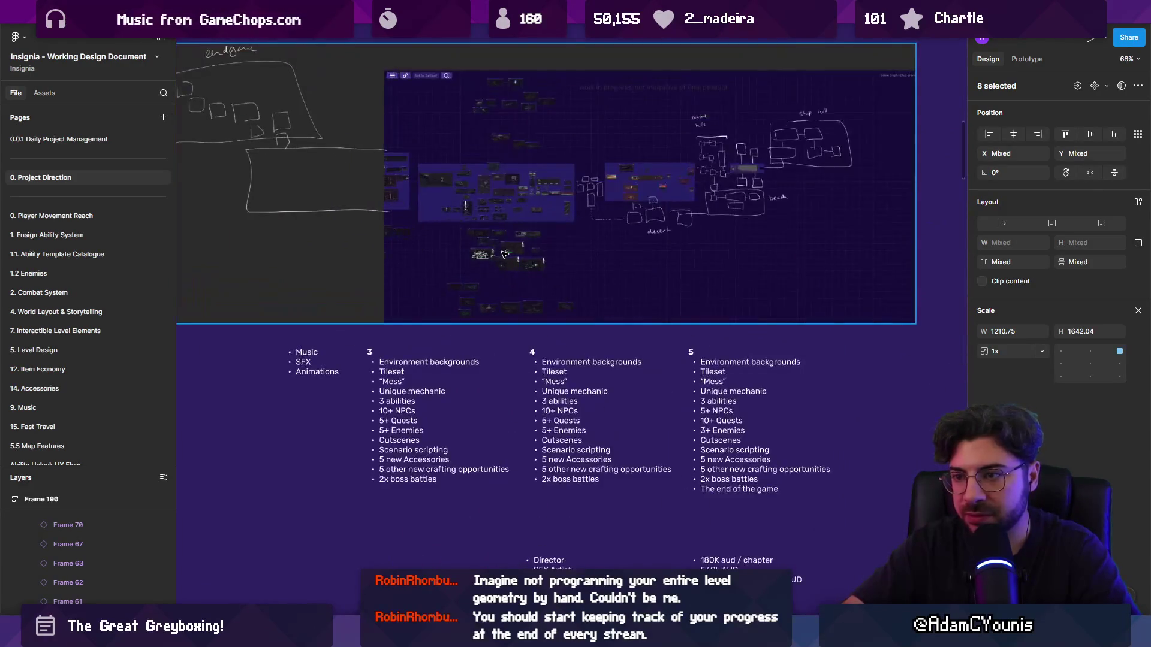
scroll(504, 254, down, 10)
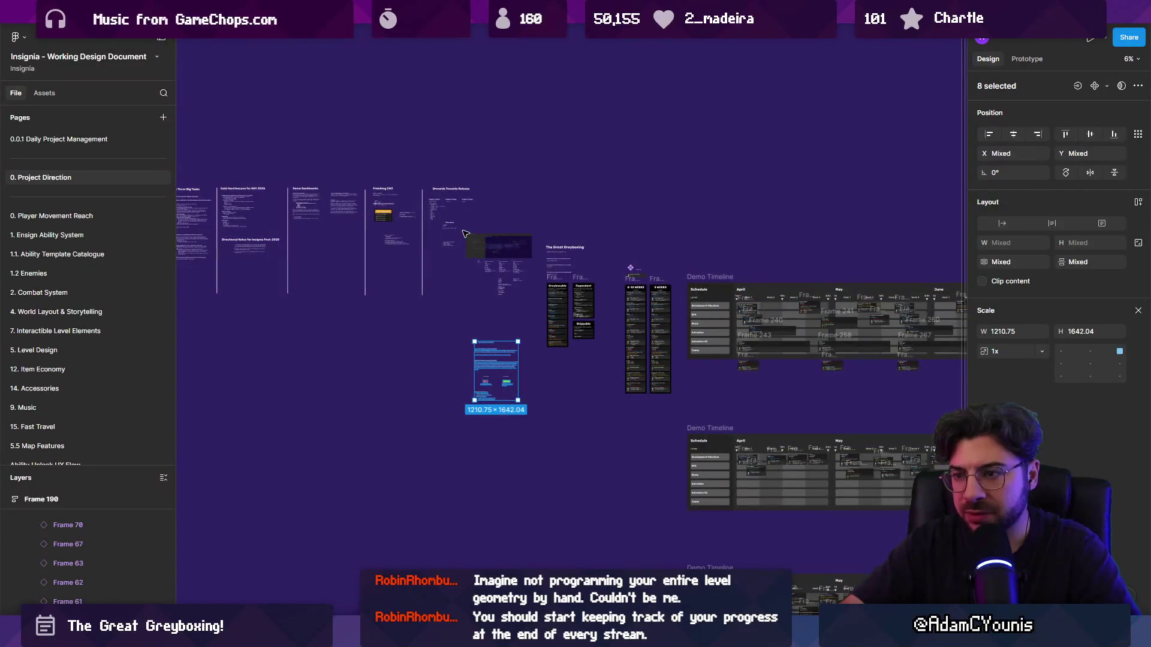
mouse_move(464, 233)
mouse_down()
mouse_move(713, 391)
mouse_move(881, 478)
mouse_move(871, 520)
mouse_up()
scroll(712, 391, down, 2)
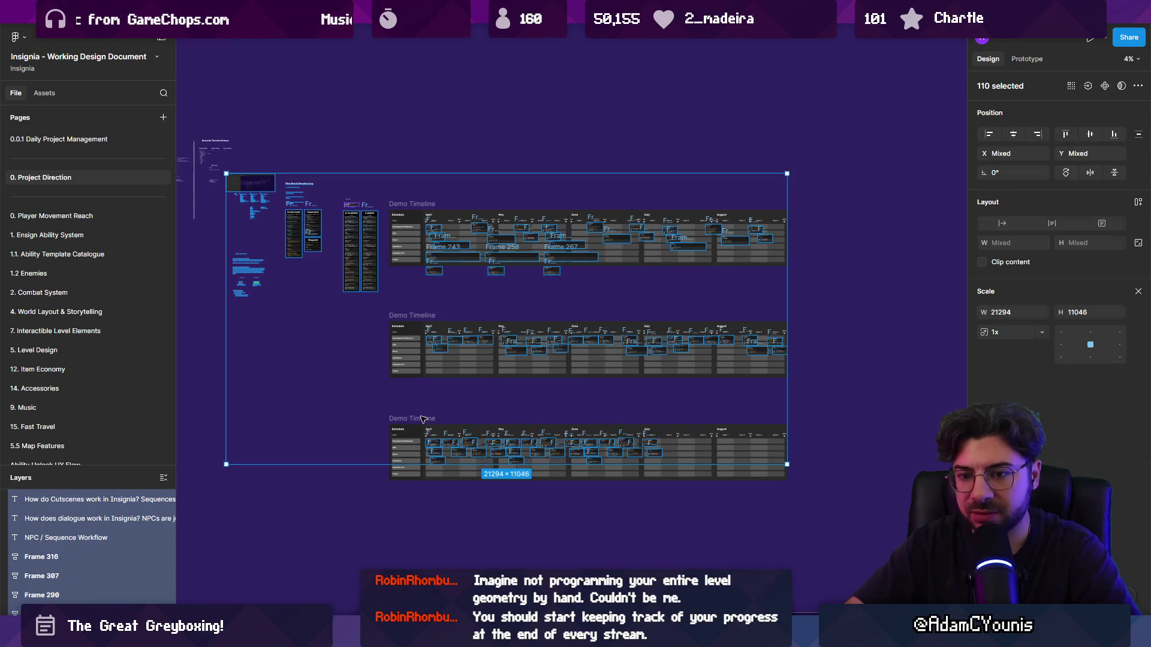
key(Escape)
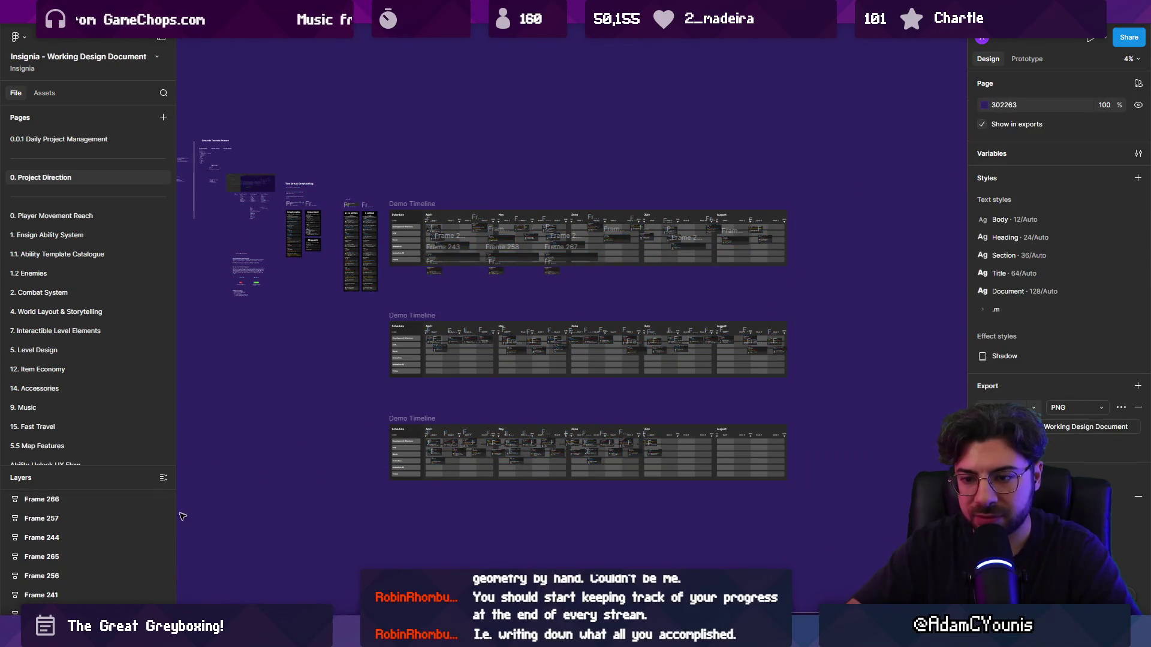
scroll(172, 520, down, 5)
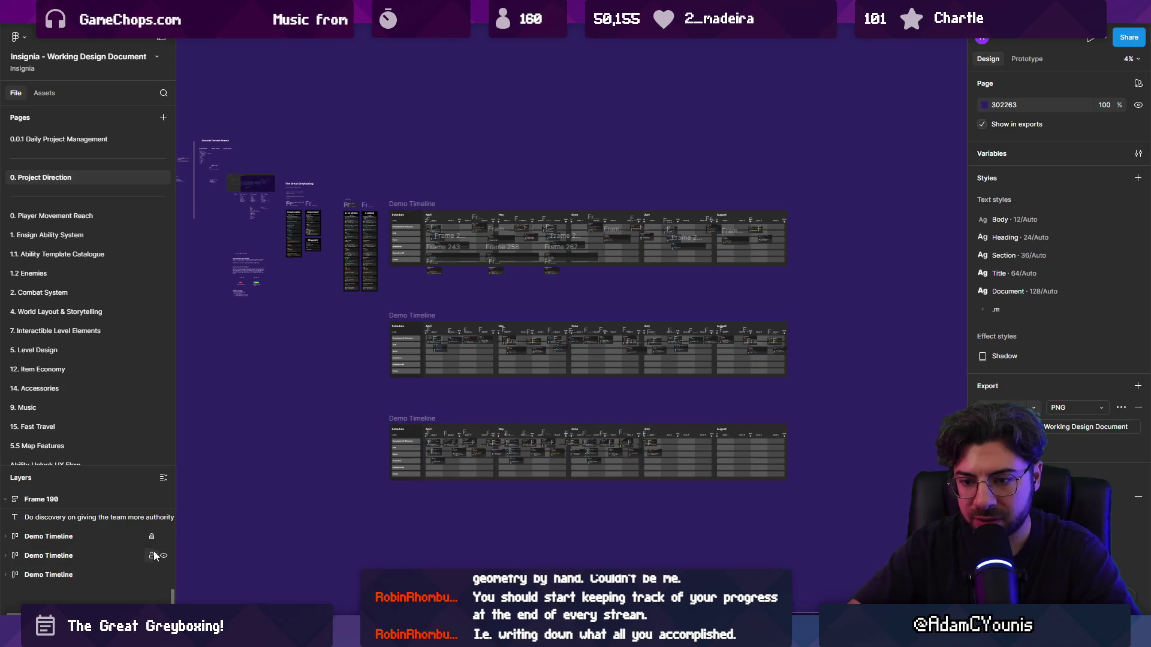
mouse_move(867, 504)
mouse_down()
mouse_move(384, 177)
mouse_move(227, 175)
mouse_up()
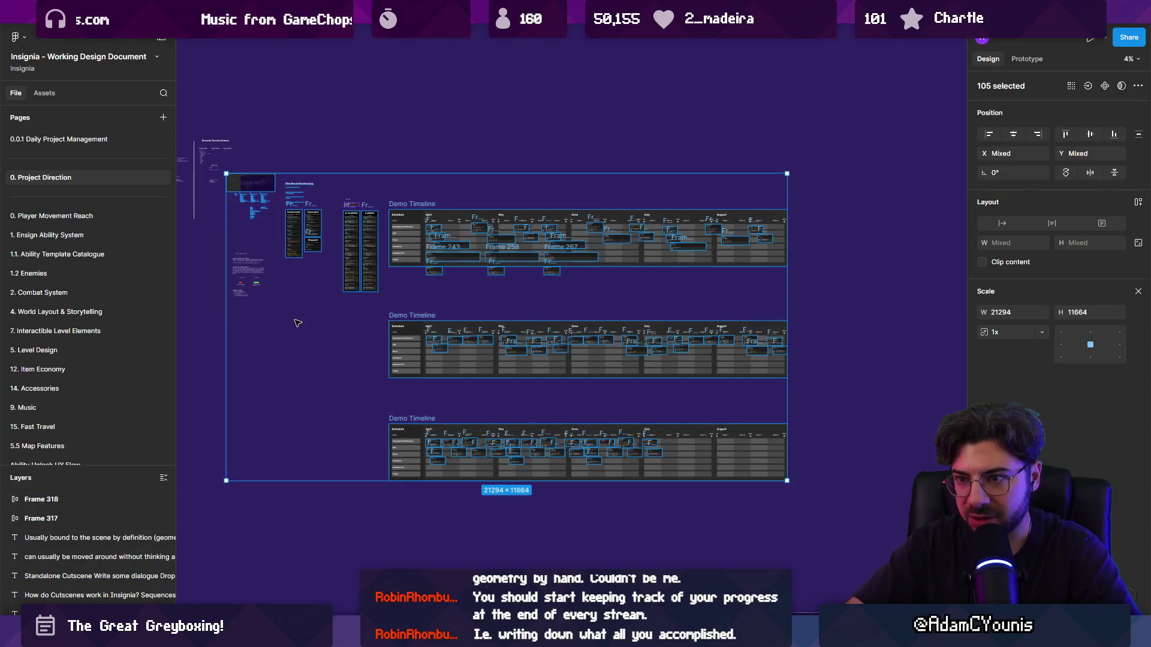
key(Delete)
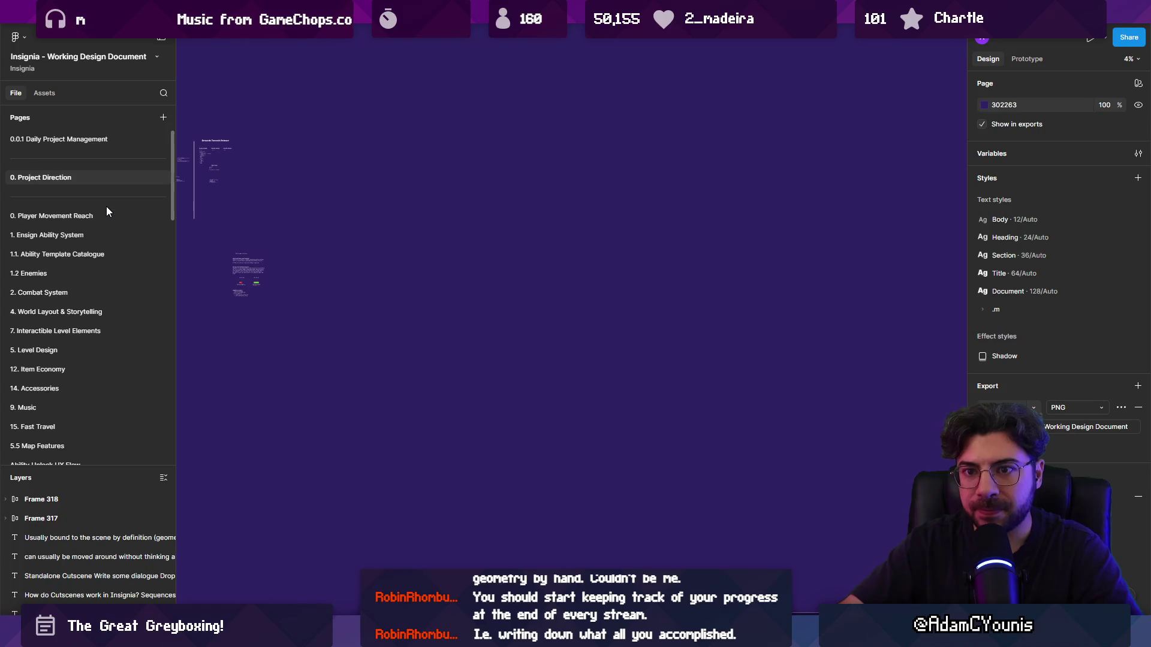
click(163, 117)
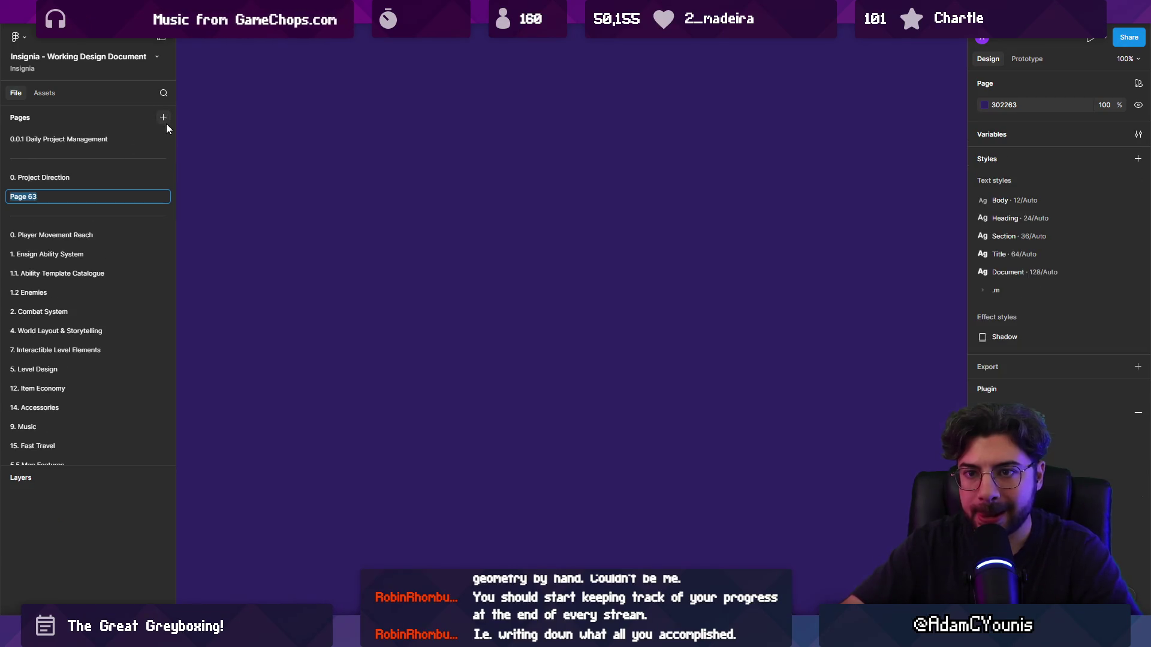
- Rename Page 63 to 'Greybox Planning' and paste the greyboxing frames and Demo Timelines onto it
text(Gret)
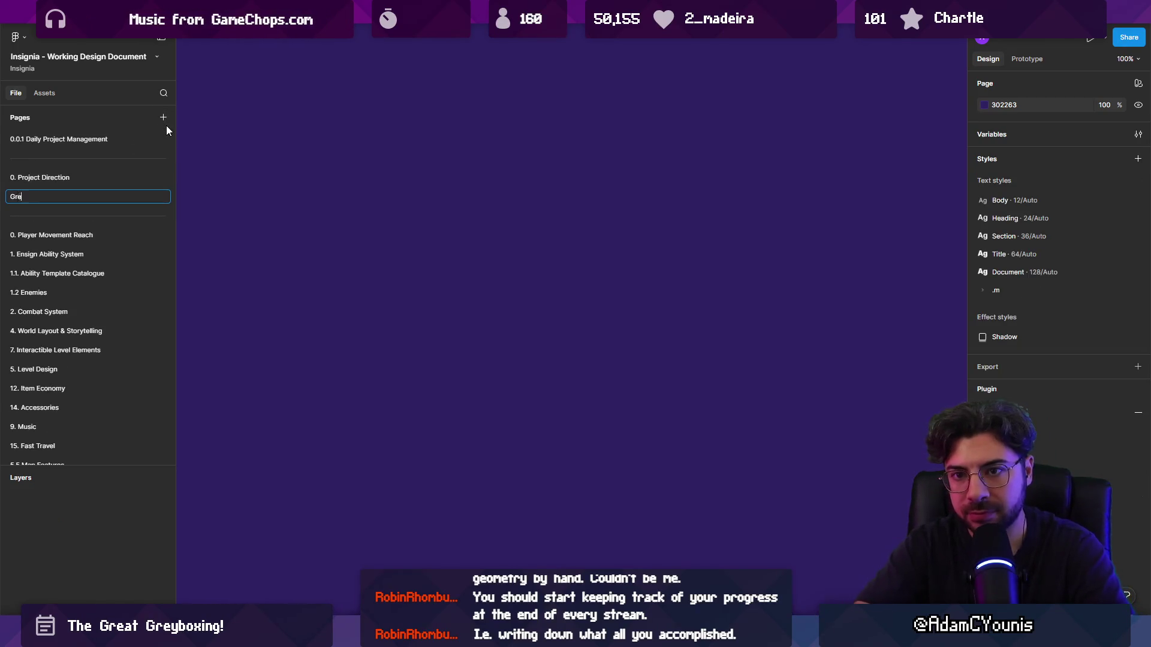
key(BackSpace)
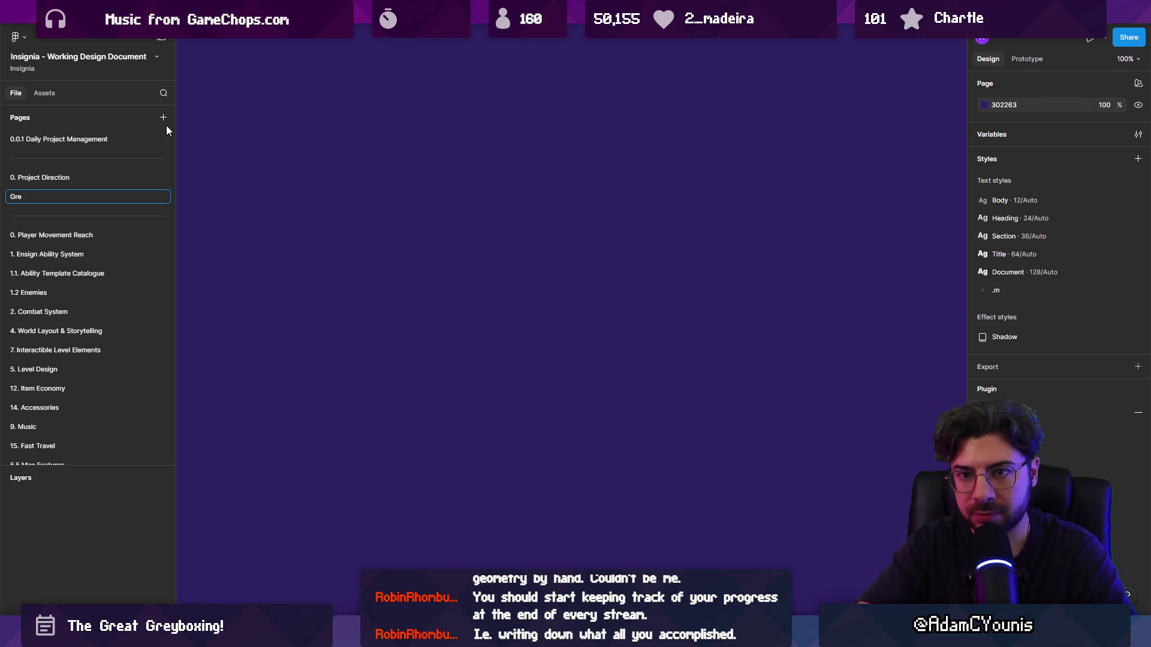
text(ybox Planning)
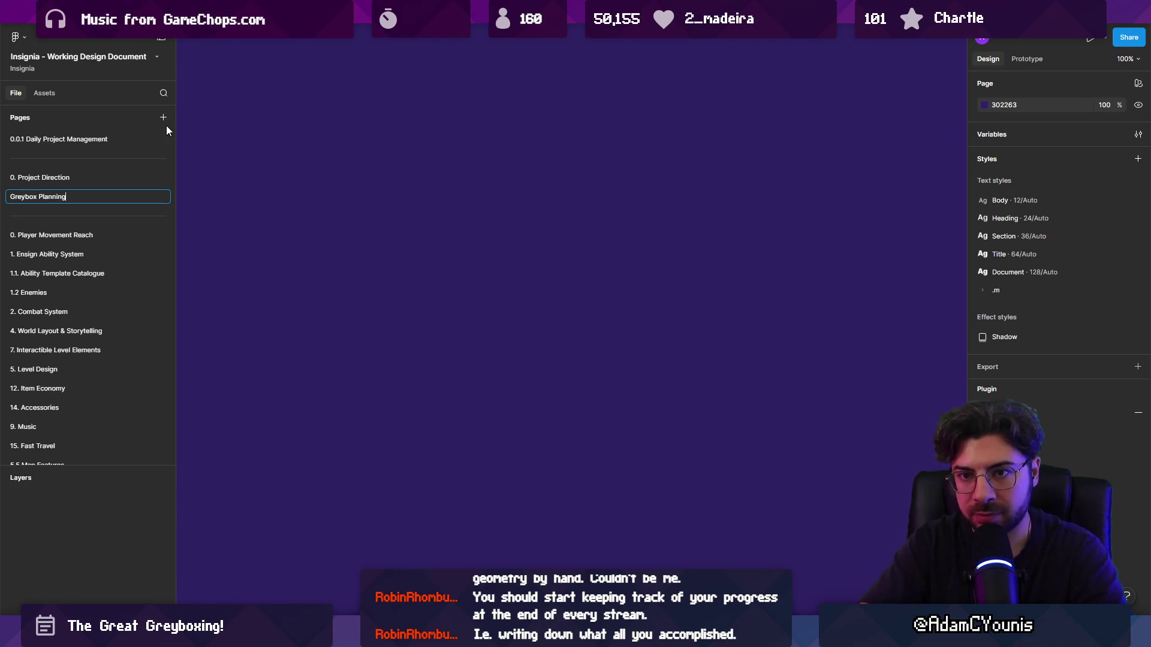
key(Return)
key(ctrl+v)
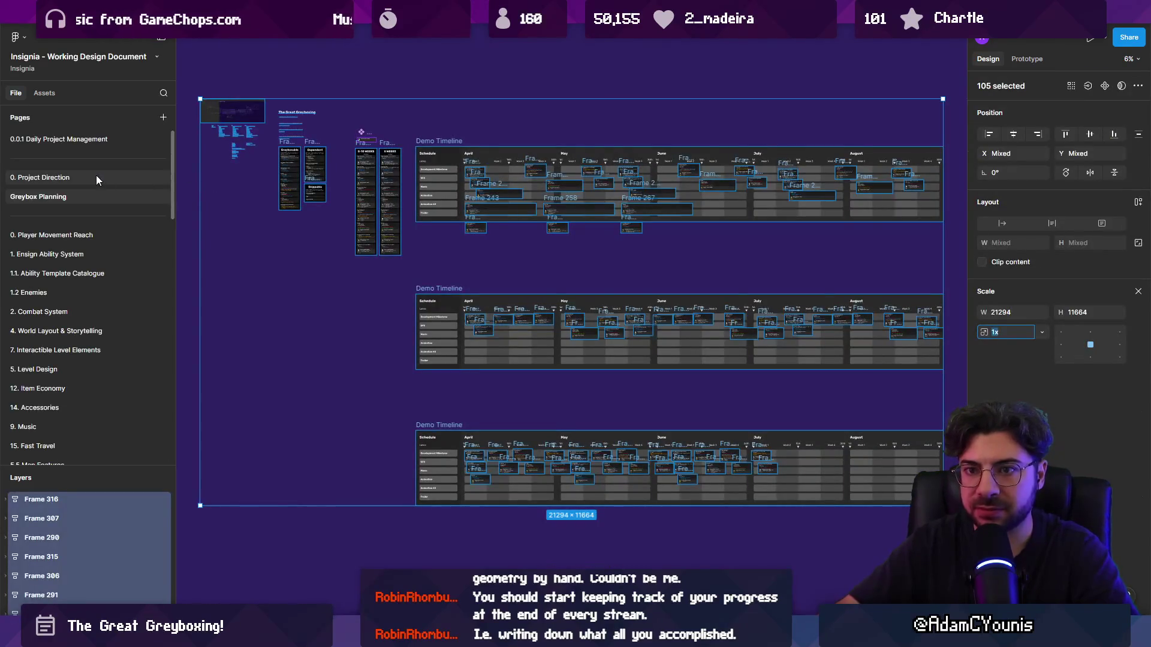
- On the 0. Project Direction page, Alt-drag copies of the divider line and title to the right
click(96, 176)
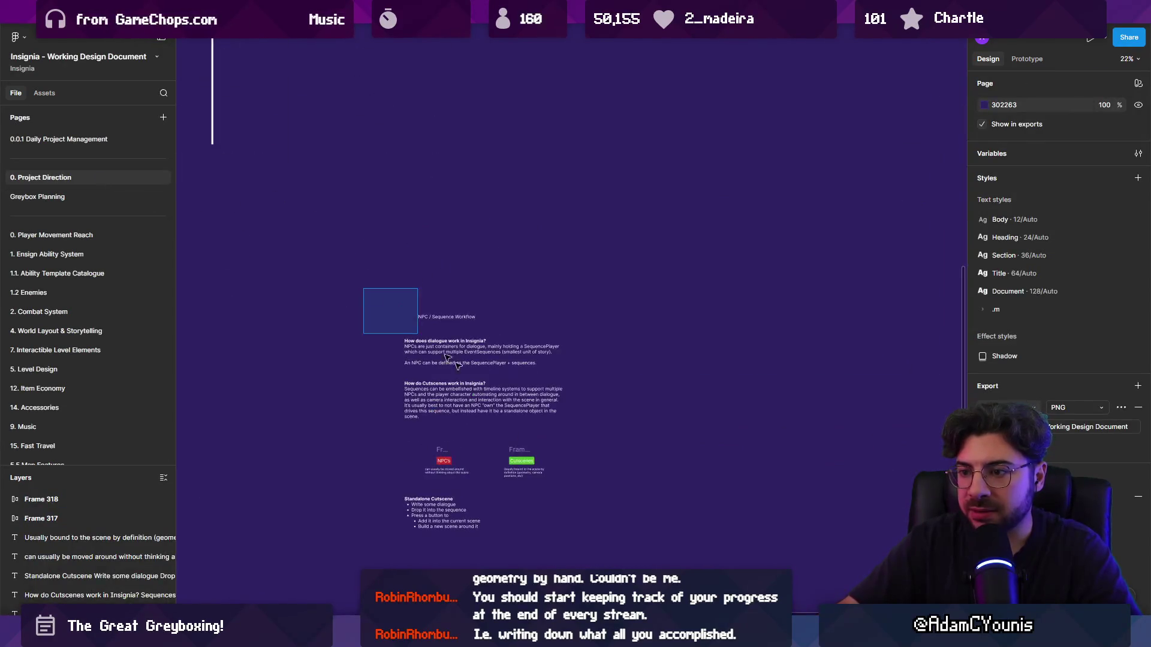
drag(376, 252, 391, 278)
scroll(392, 278, up, 5)
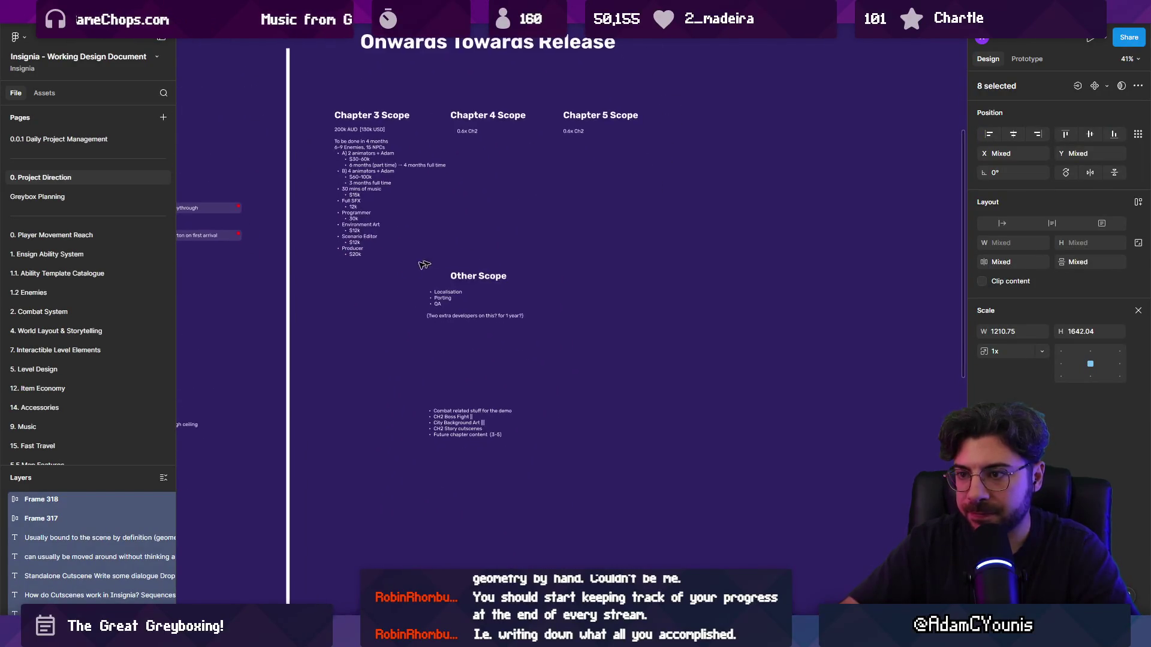
click(331, 257)
click(290, 159)
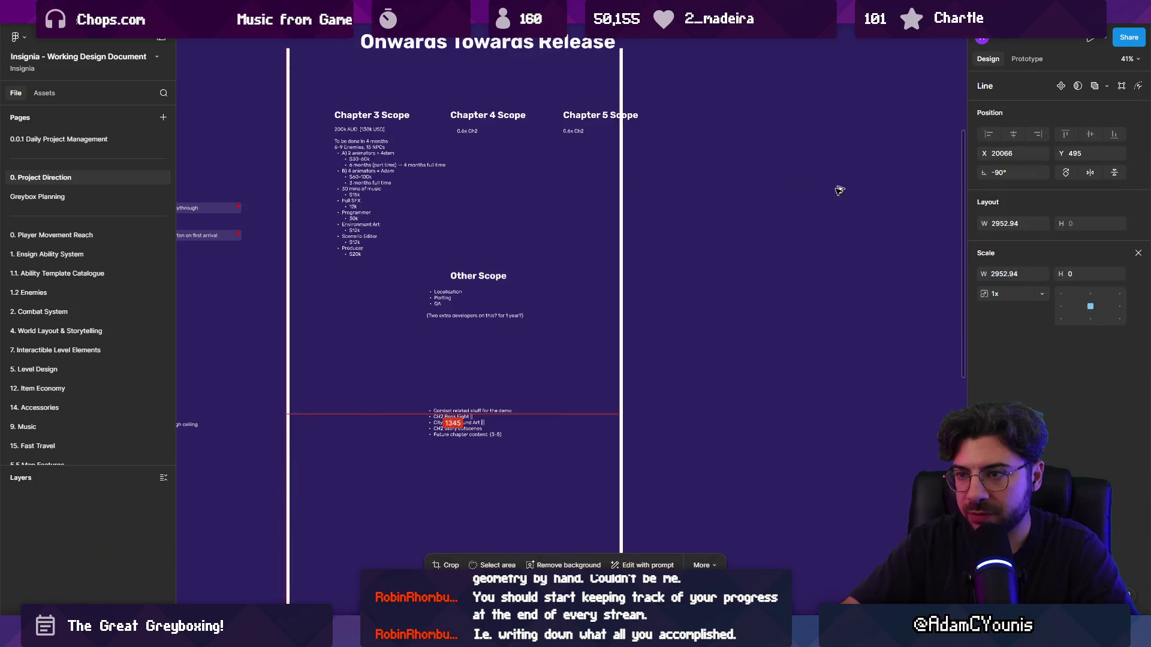
scroll(290, 159, down, 4)
drag(223, 278, 470, 278)
drag(336, 119, 568, 122)
- Retype the copied title as 'Greybox' and align it with the Onwards Towards Release heading
scroll(569, 122, up, 5)
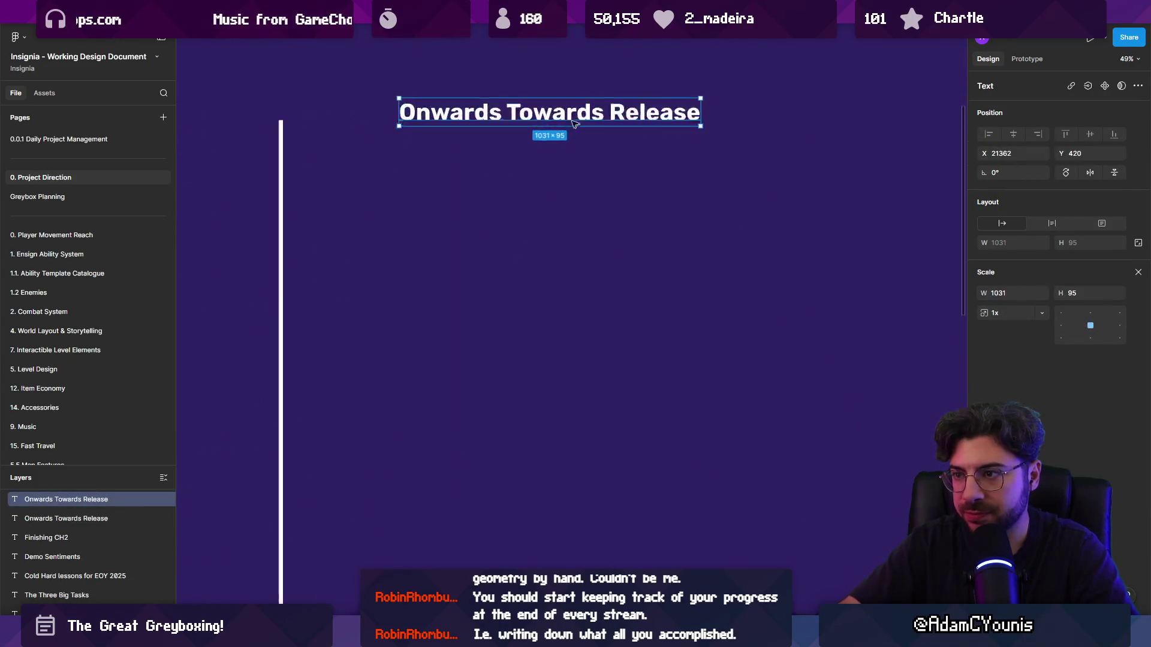
key(Return)
text(Greybox)
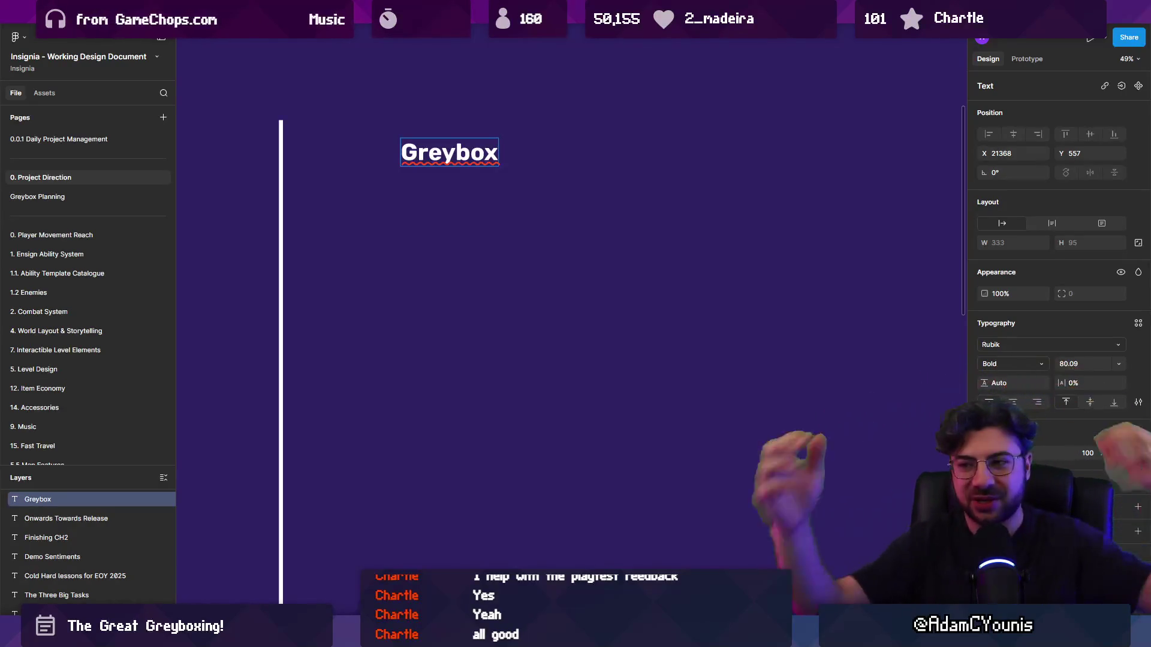
key(Escape)
click(522, 232)
click(473, 136)
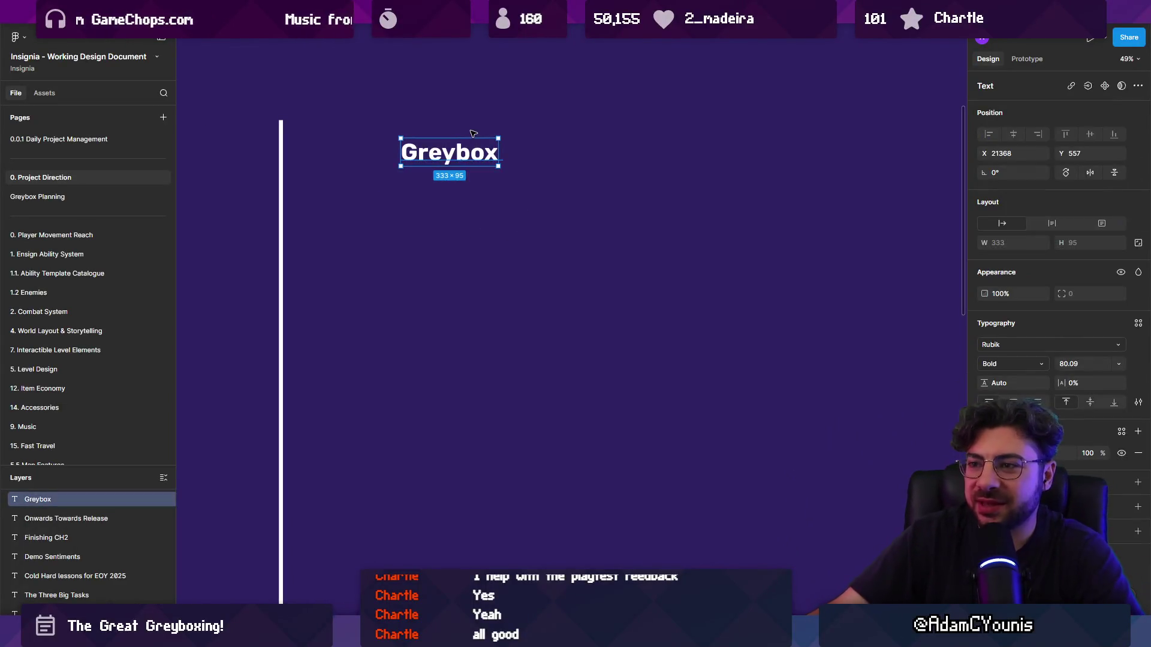
click(442, 211)
scroll(543, 234, down, 5)
scroll(542, 234, up, 5)
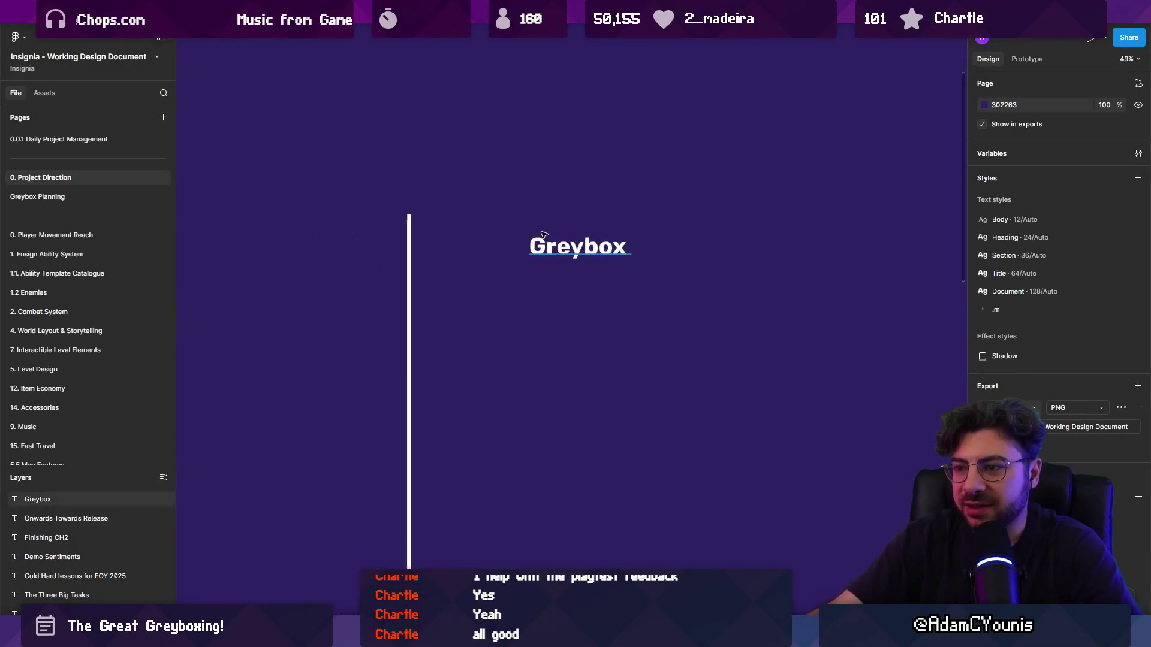
drag(553, 246, 523, 220)
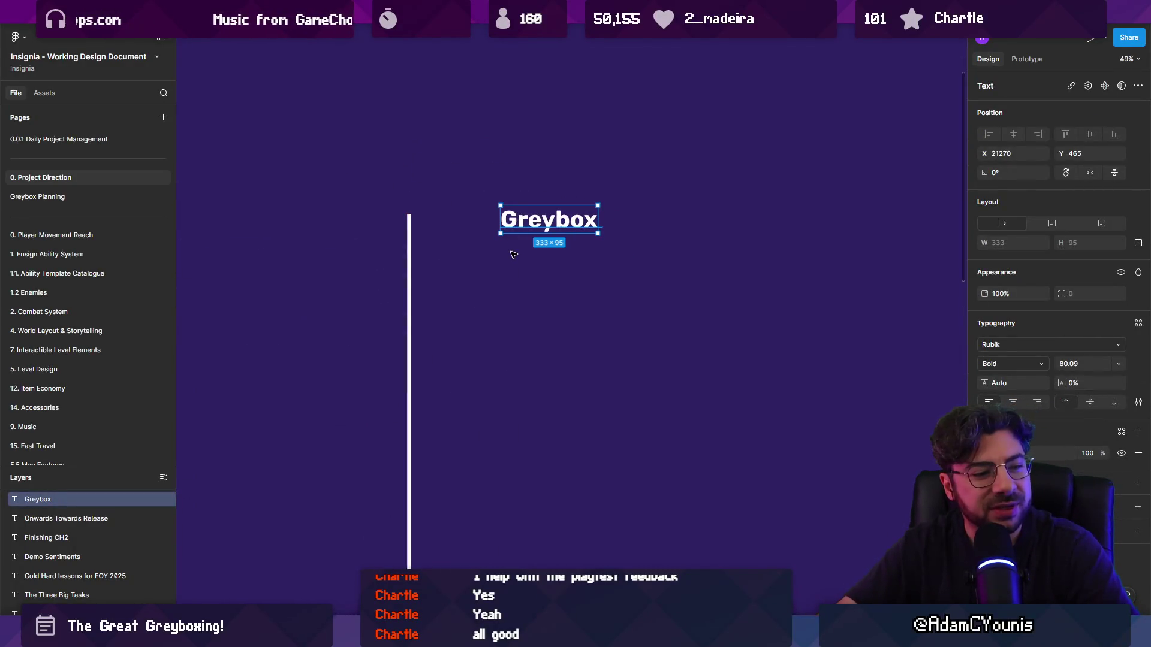
mouse_move(516, 260)
mouse_down()
mouse_move(681, 185)
mouse_move(686, 224)
mouse_move(603, 204)
mouse_move(672, 199)
mouse_up()
- Copy the 0.6x Ch2 text under Greybox, then delete the stray copy and reselect the heading
scroll(554, 242, down, 2)
mouse_move(327, 282)
mouse_down()
mouse_move(668, 244)
mouse_move(631, 246)
mouse_up()
scroll(630, 246, up, 5)
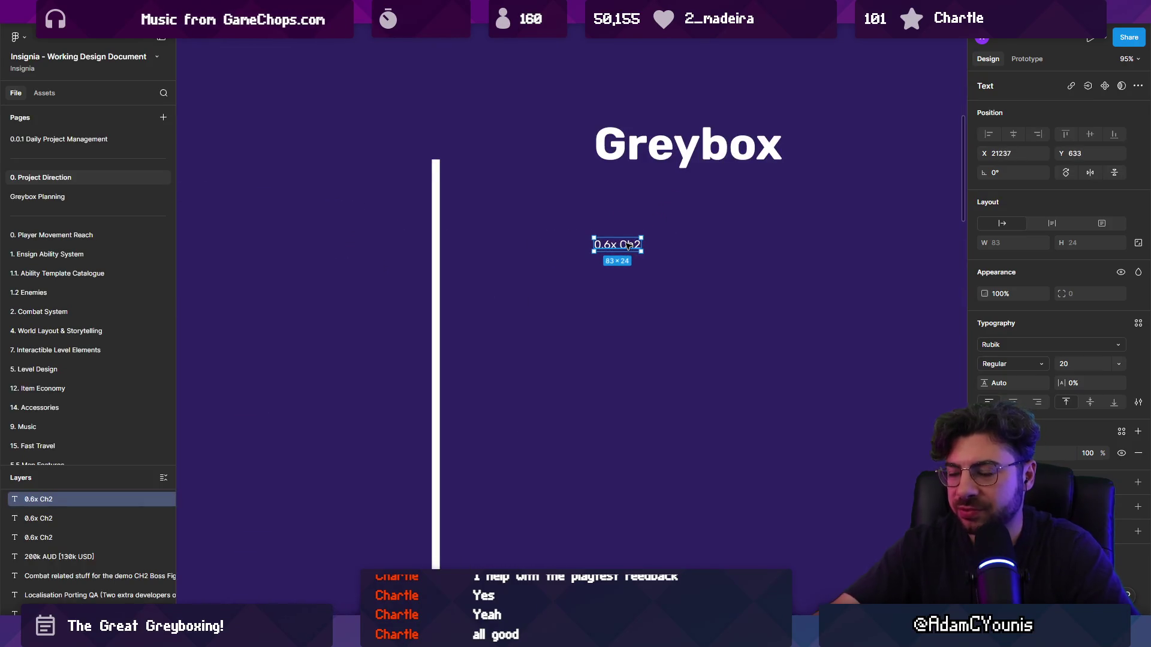
key(Delete)
scroll(630, 248, right, 5)
scroll(419, 223, down, 3)
click(426, 201)
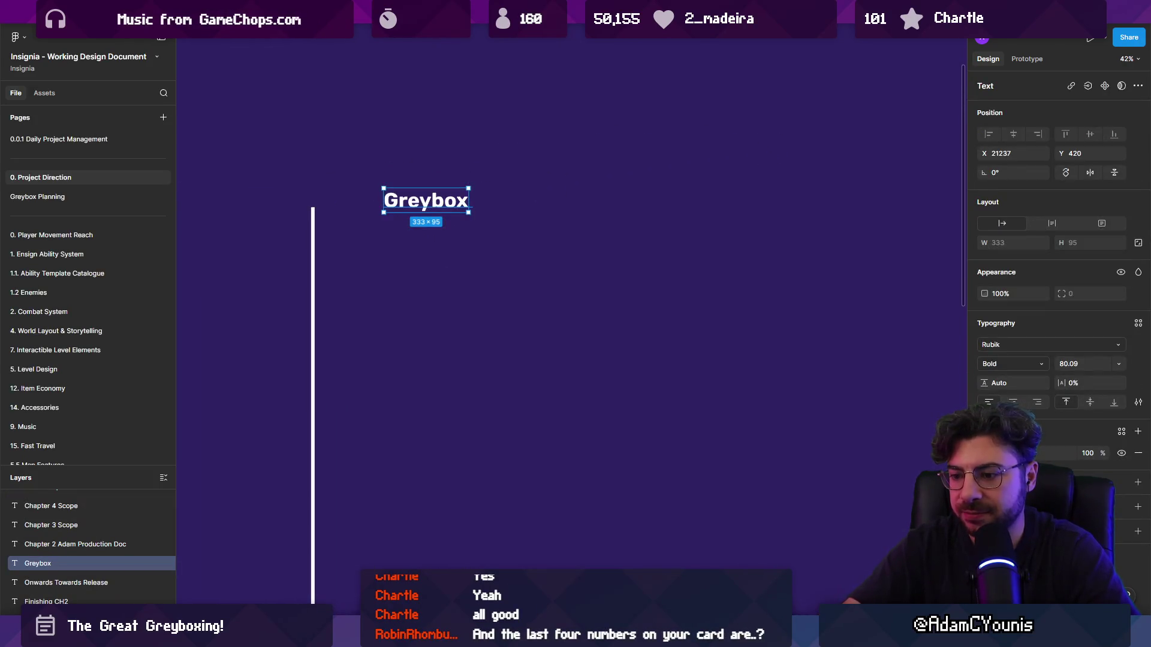
- Look over the Unity scene, then return to Figma with the Greybox heading selected
mouse_move(384, 636)
click(384, 596)
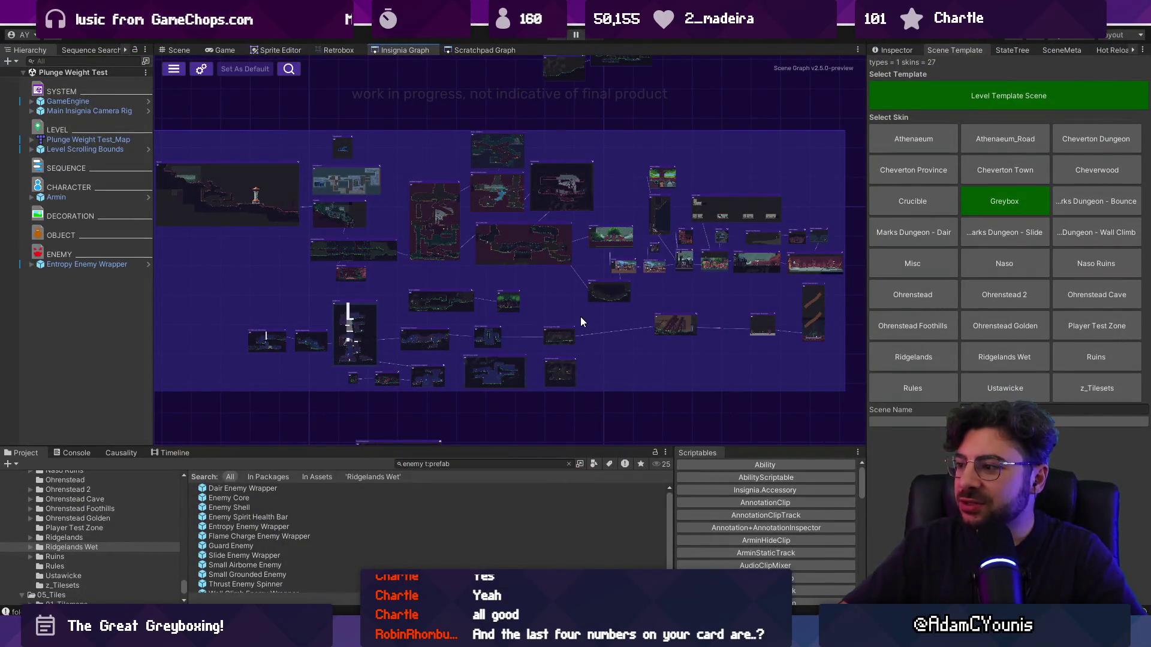
scroll(577, 300, down, 2)
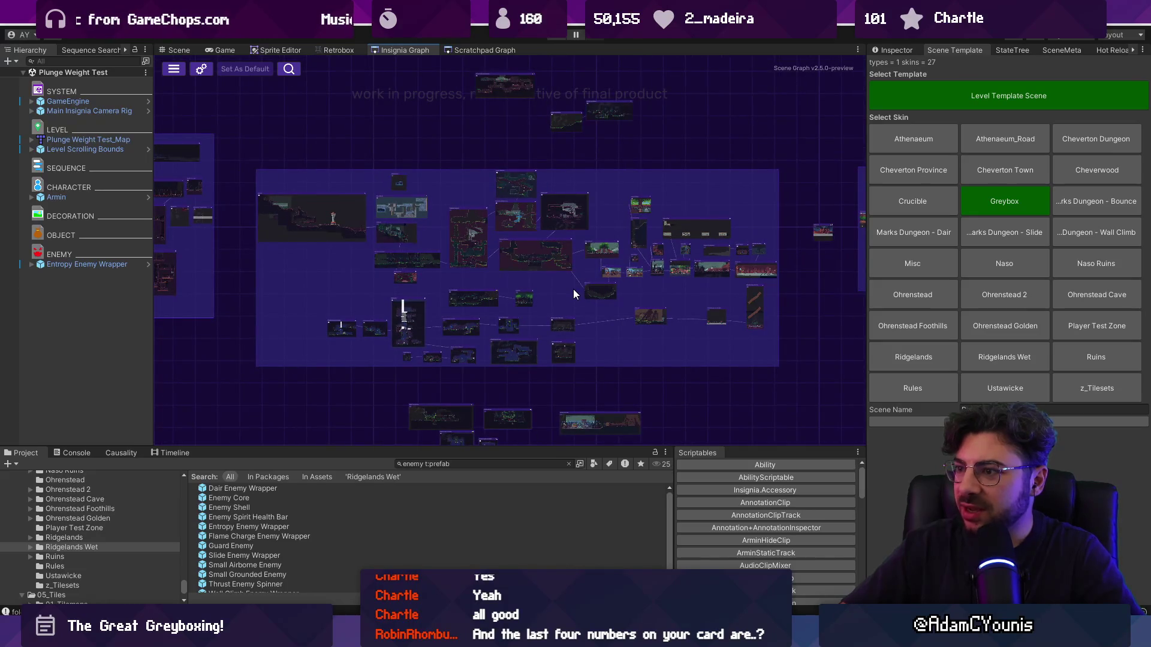
scroll(780, 290, up, 2)
mouse_move(784, 290)
mouse_down()
mouse_move(457, 308)
mouse_move(604, 286)
mouse_up()
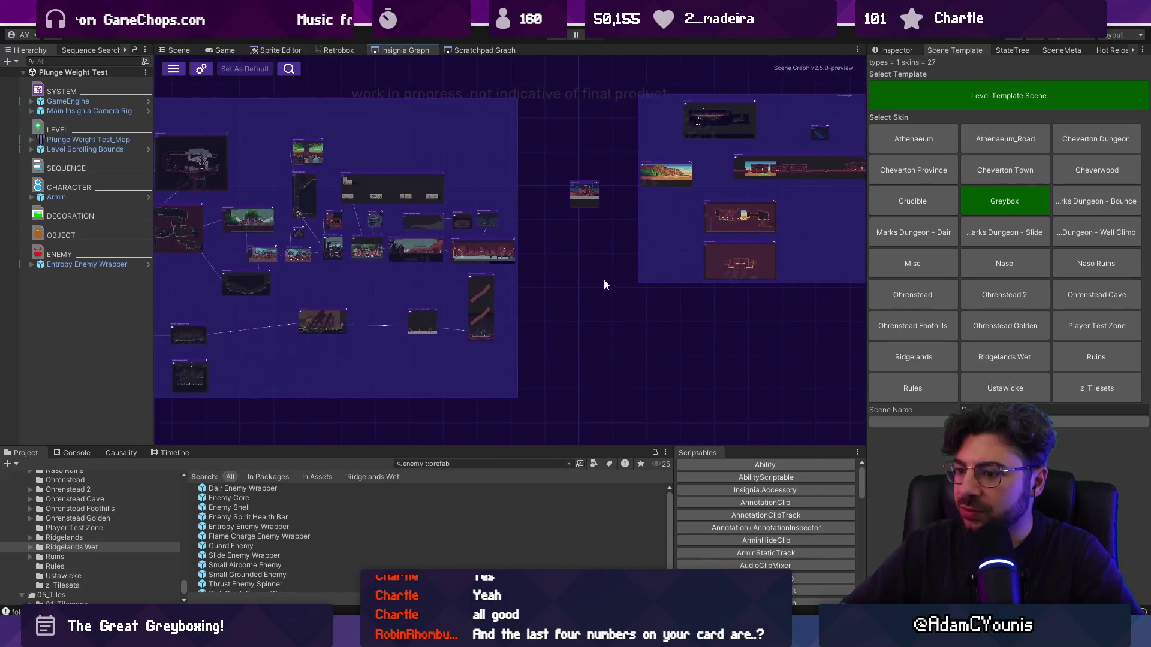
key(alt+Tab)
click(423, 224)
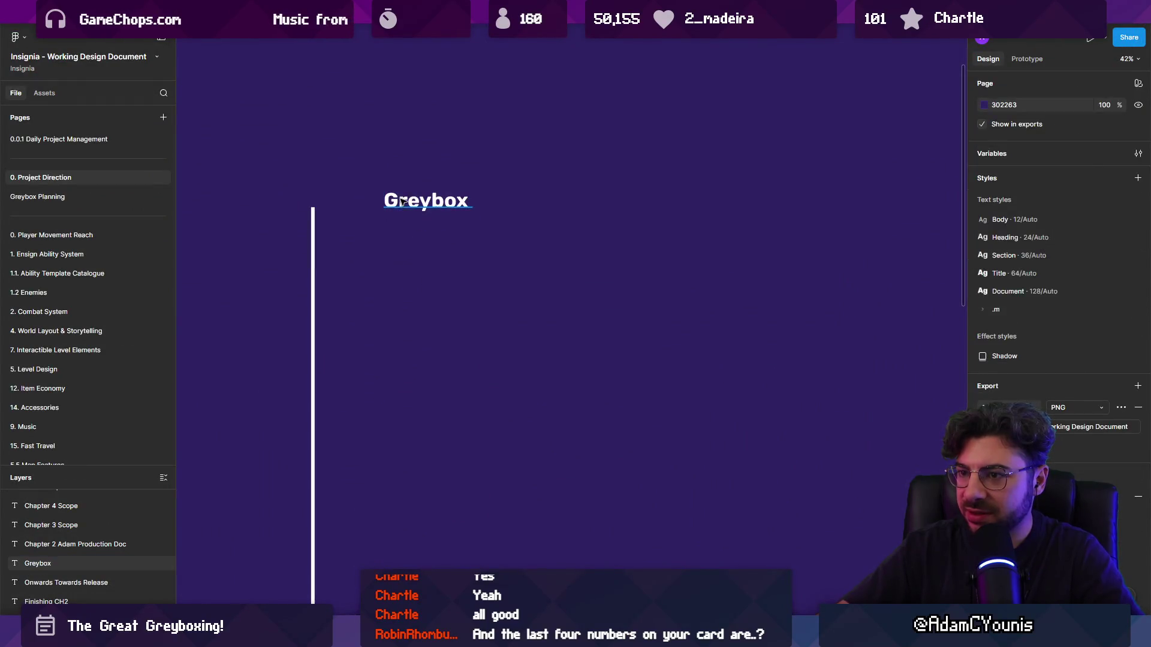
- Duplicate the Greybox heading below itself, then delete the unwanted duplicate
drag(406, 206, 415, 240)
double_click(423, 239)
key(Escape)
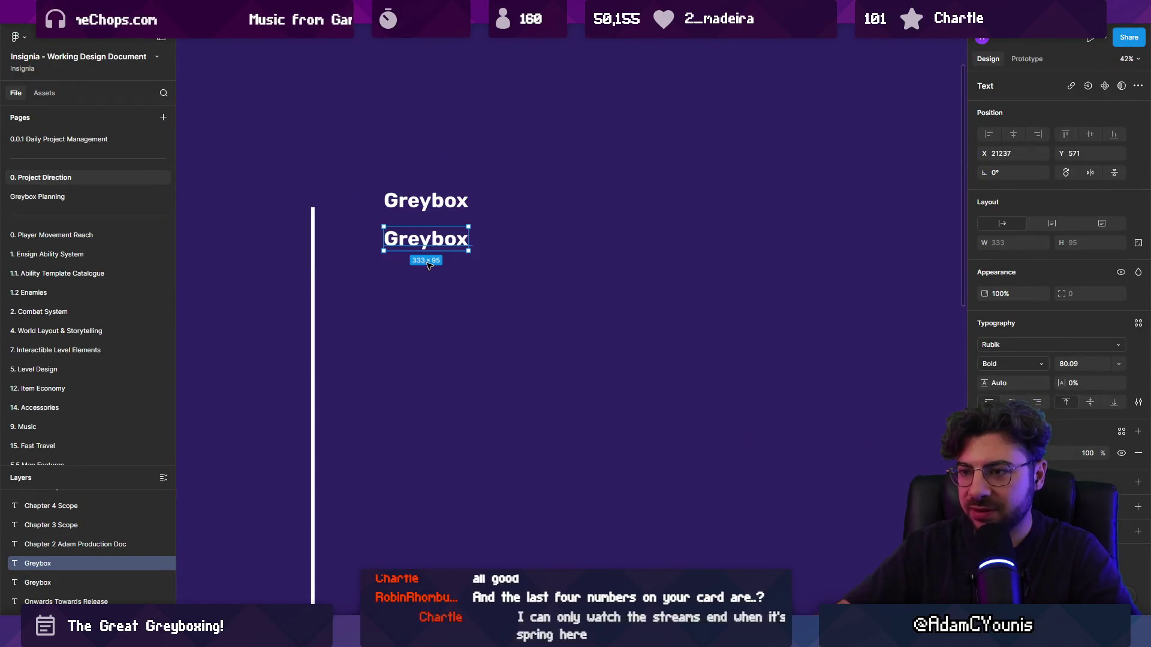
key(Delete)
- Copy the 0.6x Ch2 text under Greybox, scale it, and type '- prototype the rest of the abilities for CH2'
scroll(443, 277, down, 3)
mouse_move(287, 292)
mouse_down()
mouse_move(467, 279)
mouse_move(653, 315)
mouse_move(430, 263)
mouse_up()
scroll(462, 264, up, 5)
key(k)
key(Return)
text(P)
key(BackSpace)
text(- prototype the rest of the )
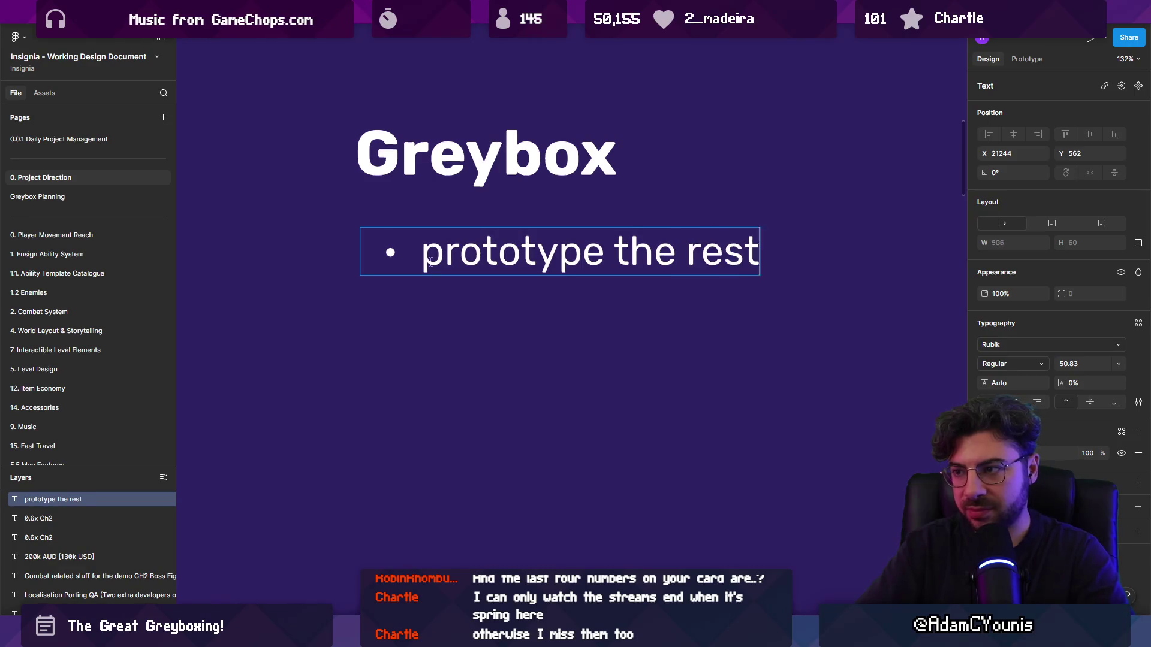
text(abilities for CH2)
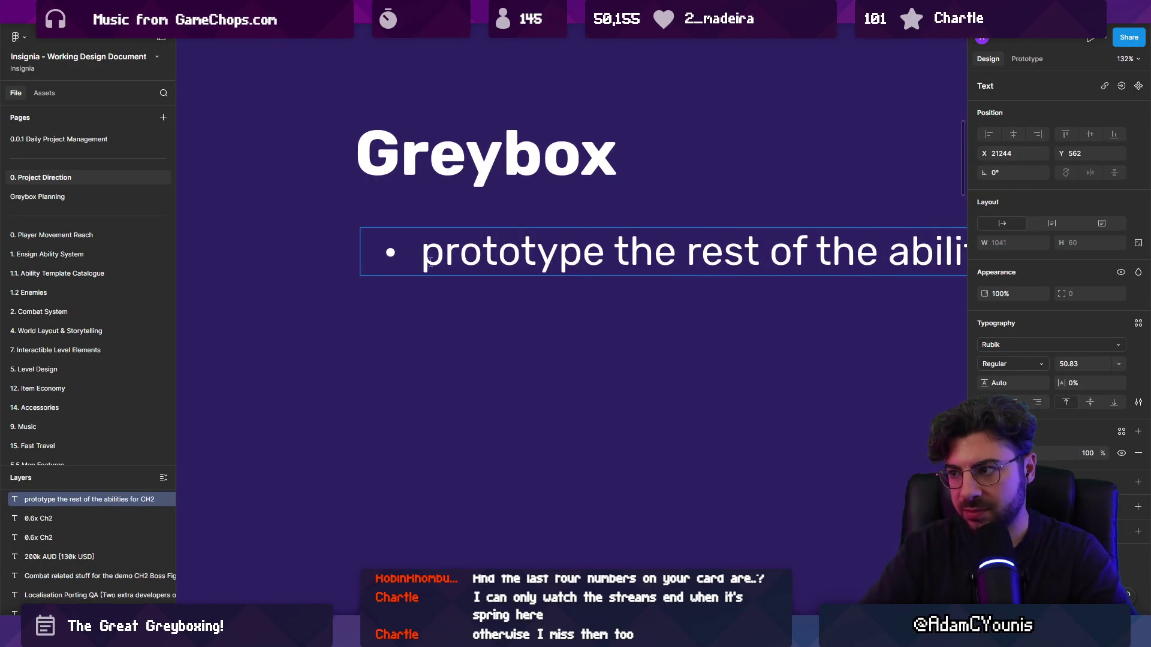
- Add a second bullet reading 'Greybox out the world content for CH2'
key(Escape)
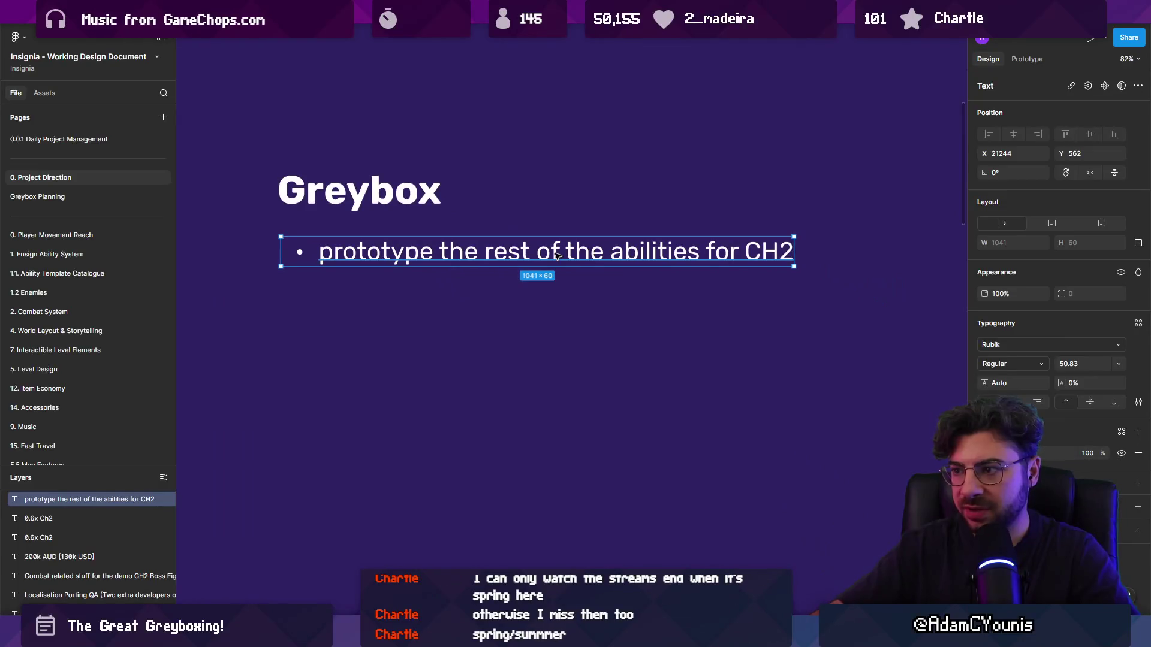
key(Return)
key(End)
key(Return)
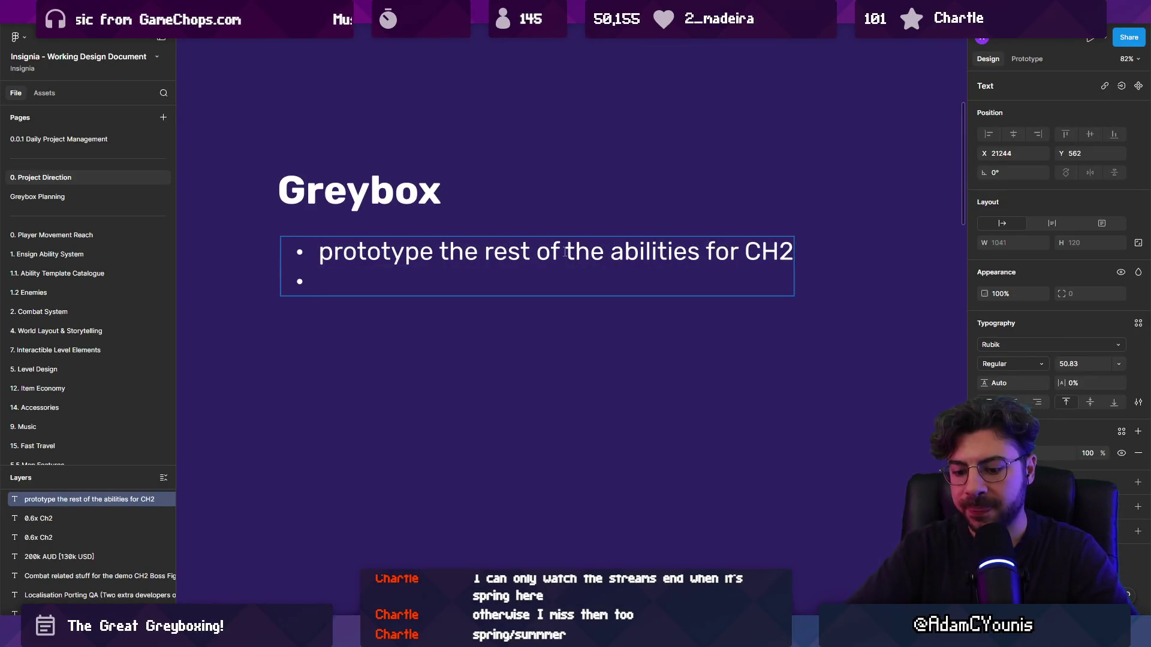
text(Greybox out the )
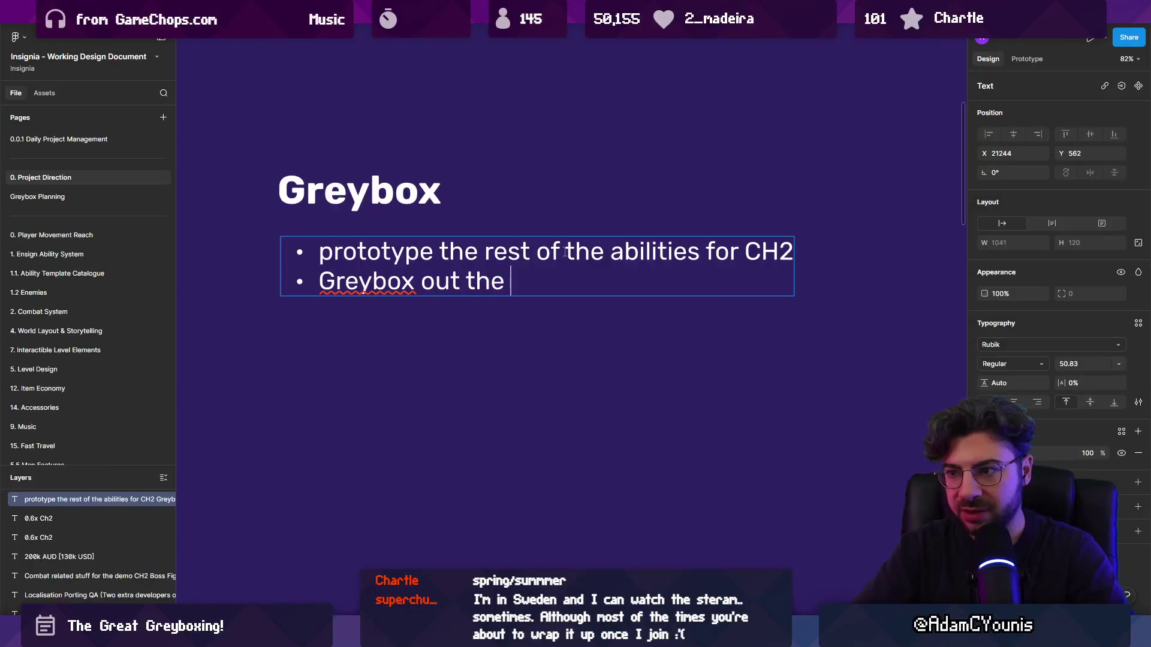
text(wolrd)
key(BackSpace)
key(BackSpace)
key(BackSpace)
text(rld /)
key(BackSpace)
key(BackSpace)
text(content for CH)
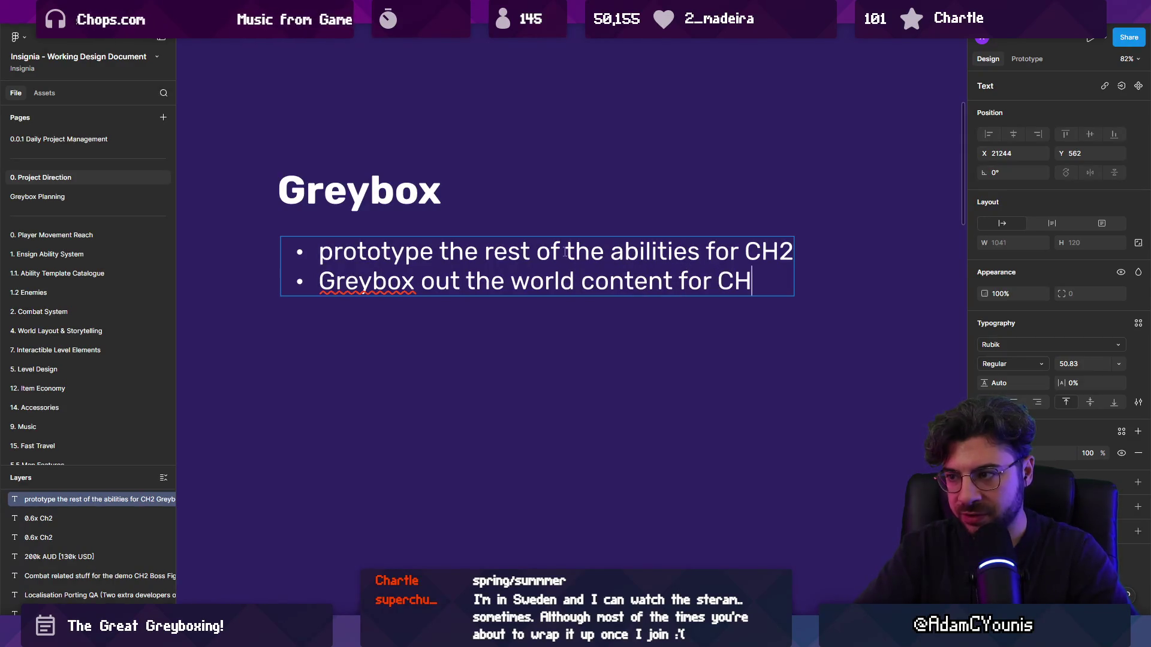
text(2)
- Reword it to 'Crucible content for the abilities' and add 'Greybox out the level content for the abilities'
key(ctrl+shift+Left)
key(ctrl+shift+Left)
key(ctrl+shift+Left)
text(Creuy)
key(BackSpace)
key(BackSpace)
key(BackSpace)
text(uy)
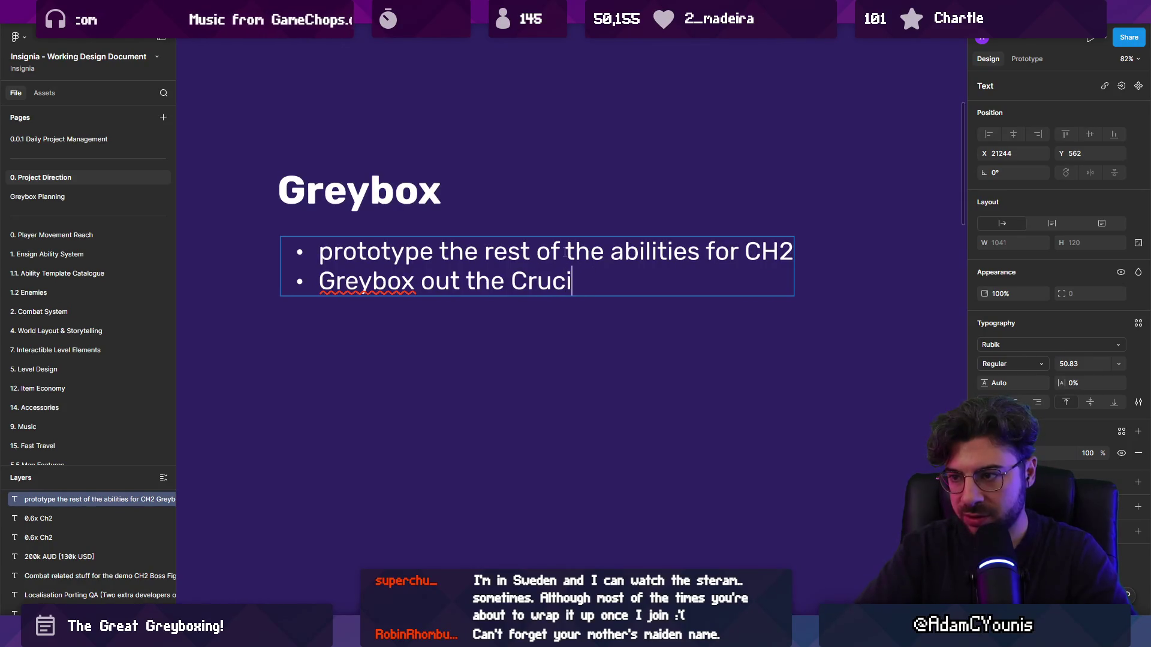
text(ble content for the)
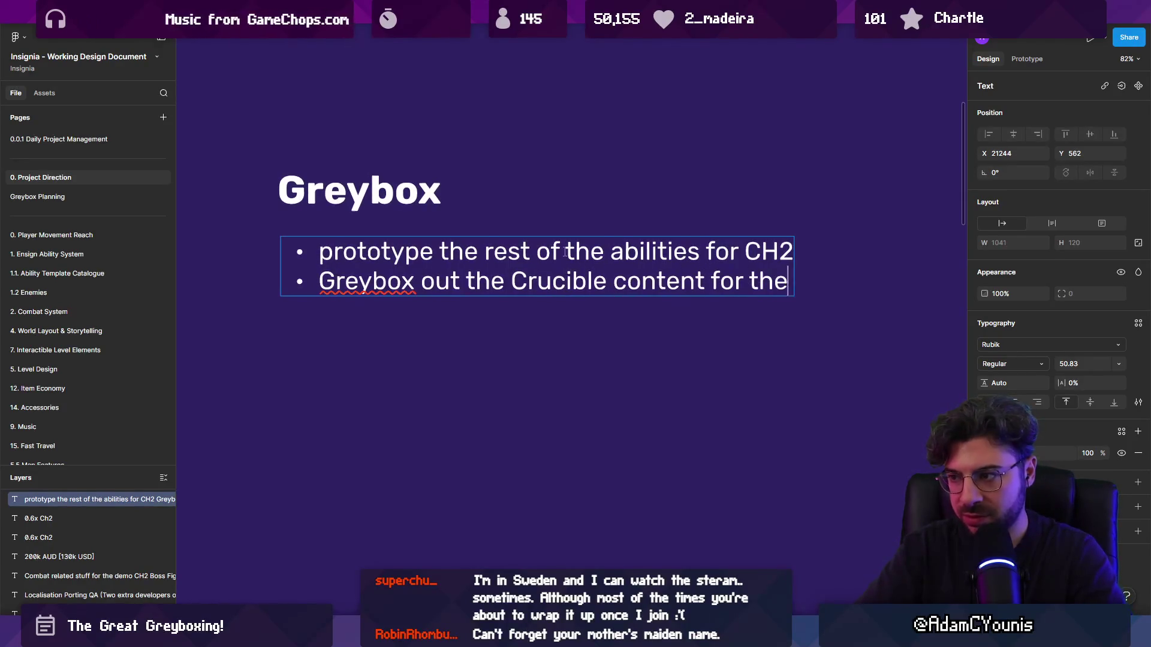
text( abilities)
key(Return)
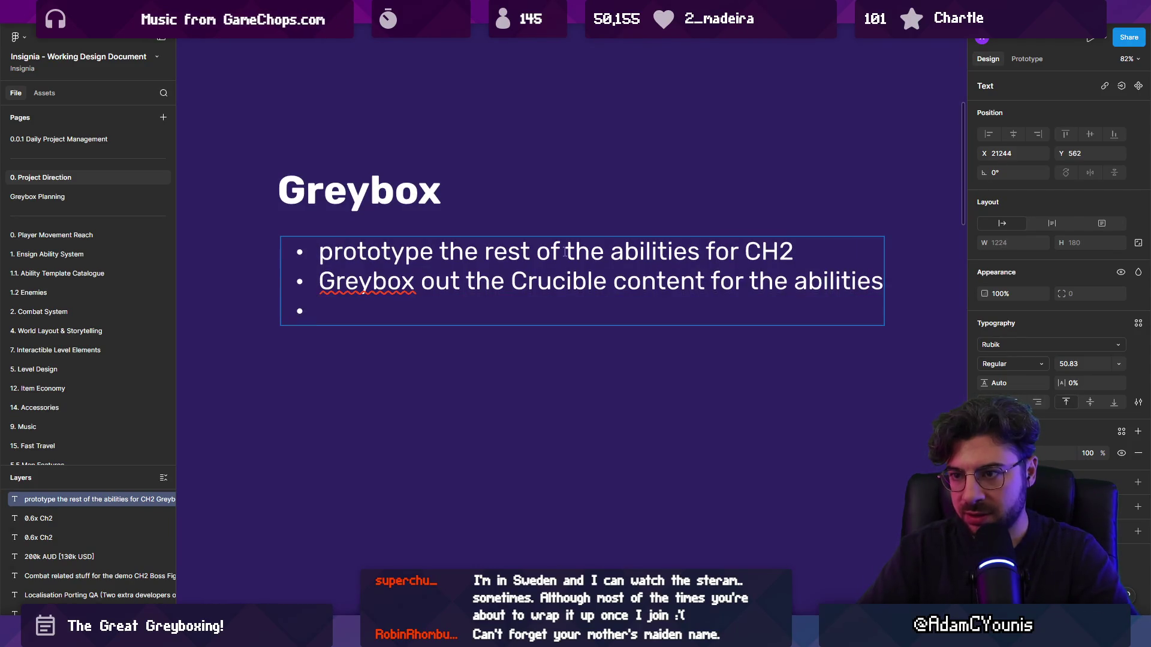
text(Grey)
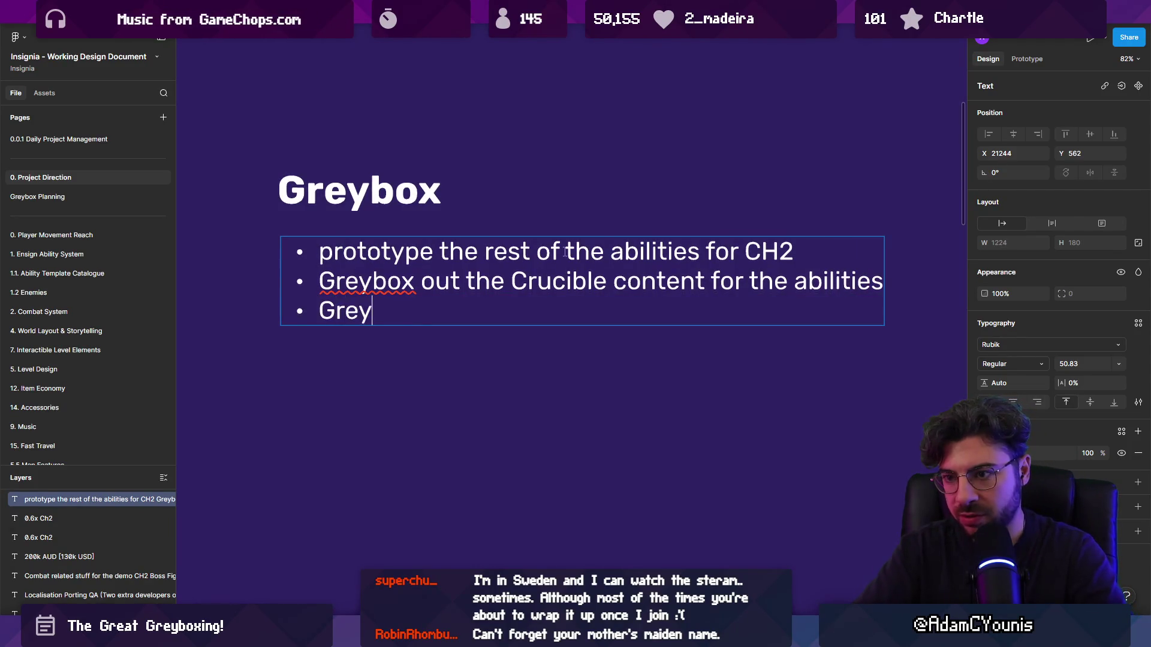
text(box out the level)
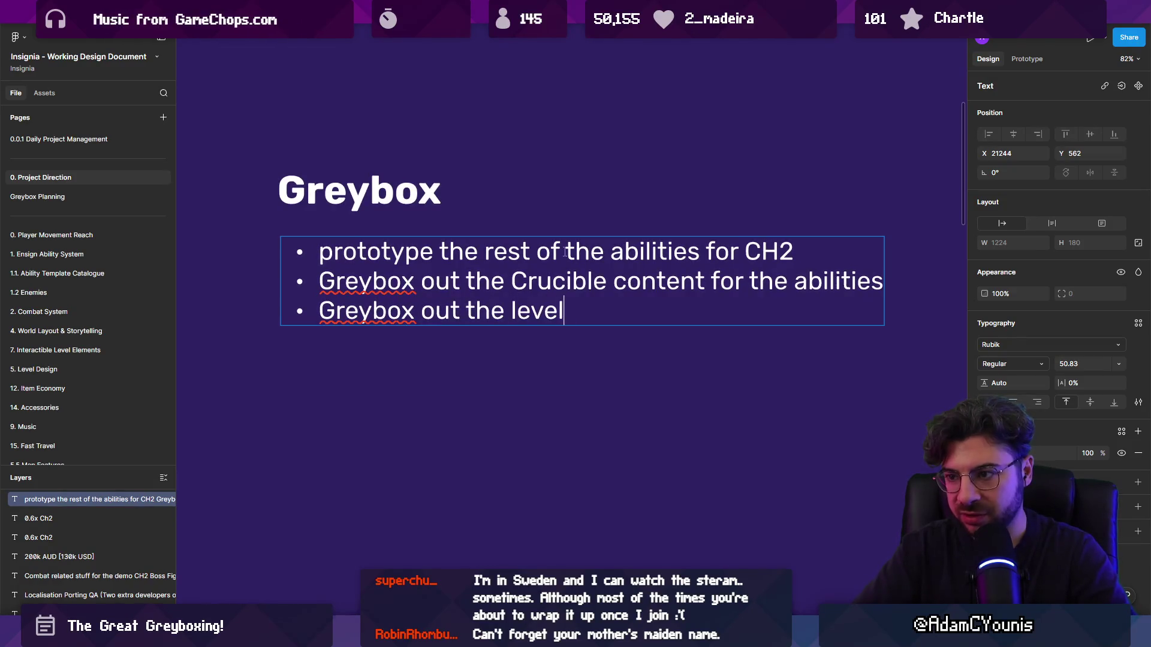
text( content for the ability)
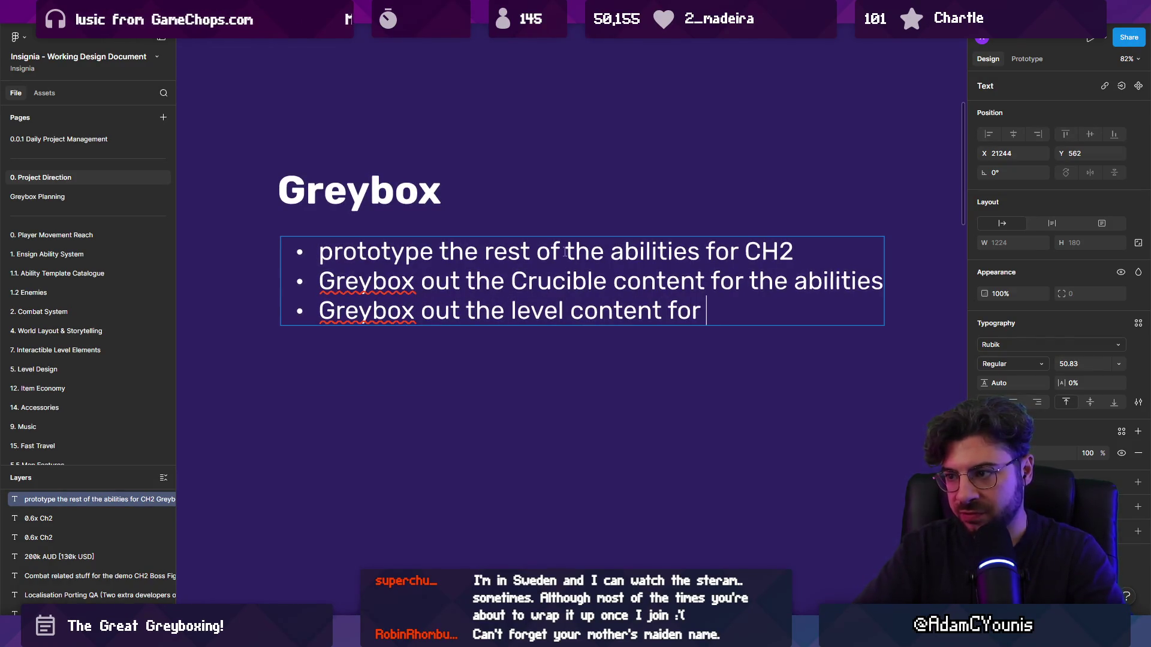
key(BackSpace)
text(ies)
- Move the Crucible bullet below the level line and add a 'Greybox out the dungeon content' bullet
key(Up)
key(Home)
key(shift+Down)
key(ctrl+c)
key(BackSpace)
key(Return)
key(ctrl+v)
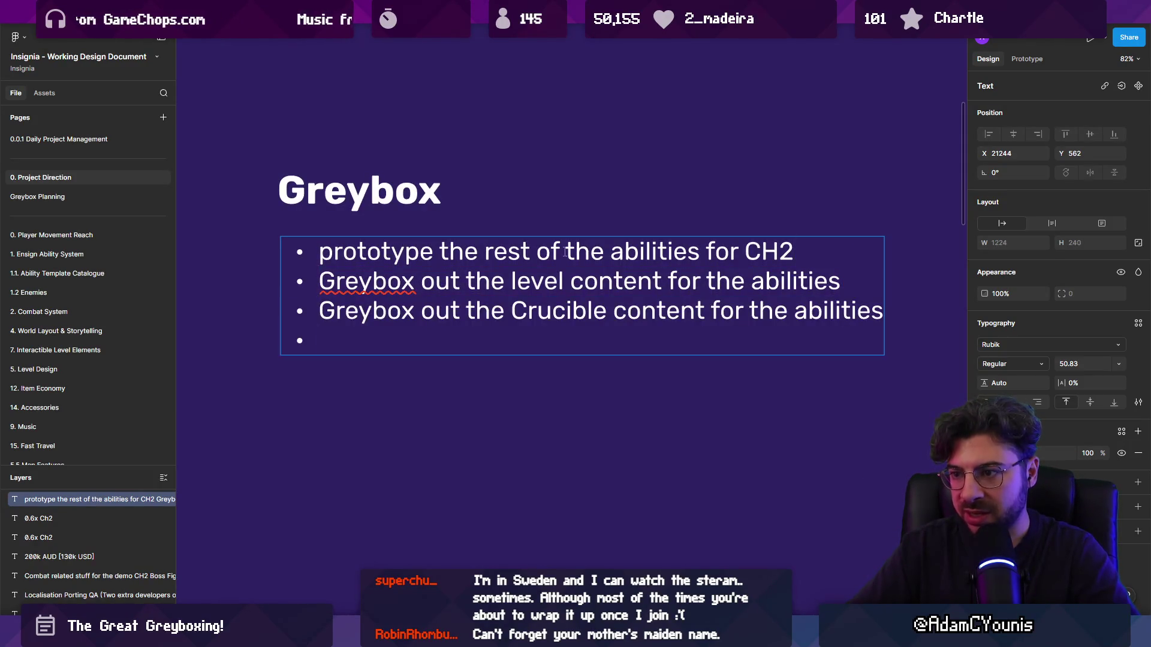
text(Greybox out)
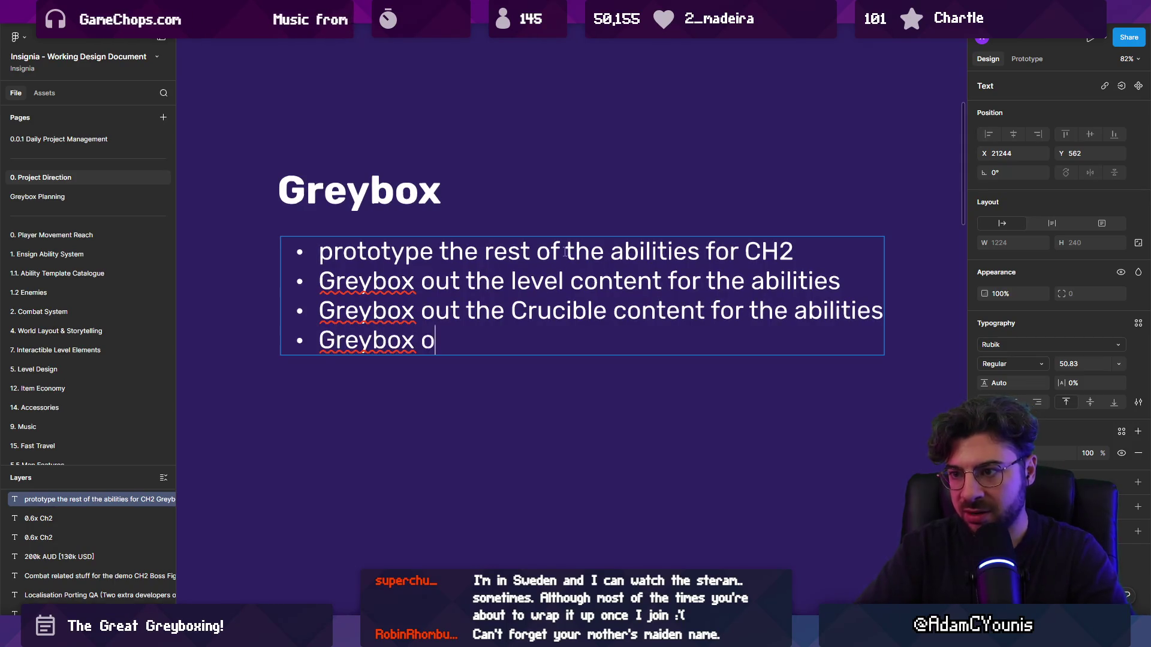
key(BackSpace)
text(the )
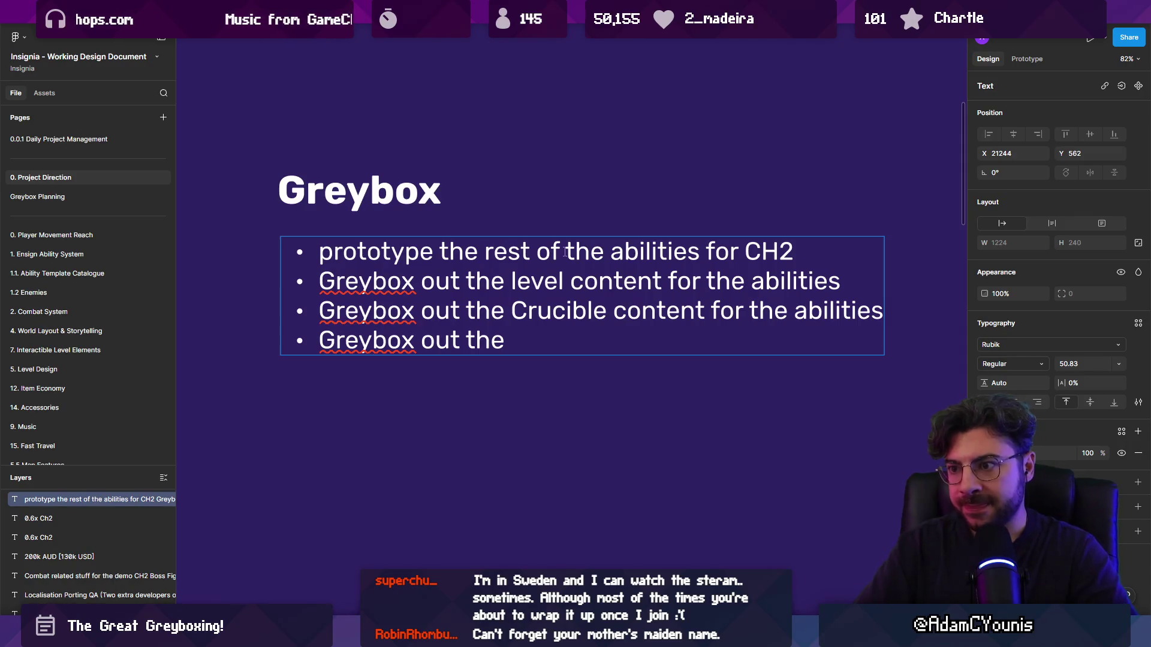
text(dung)
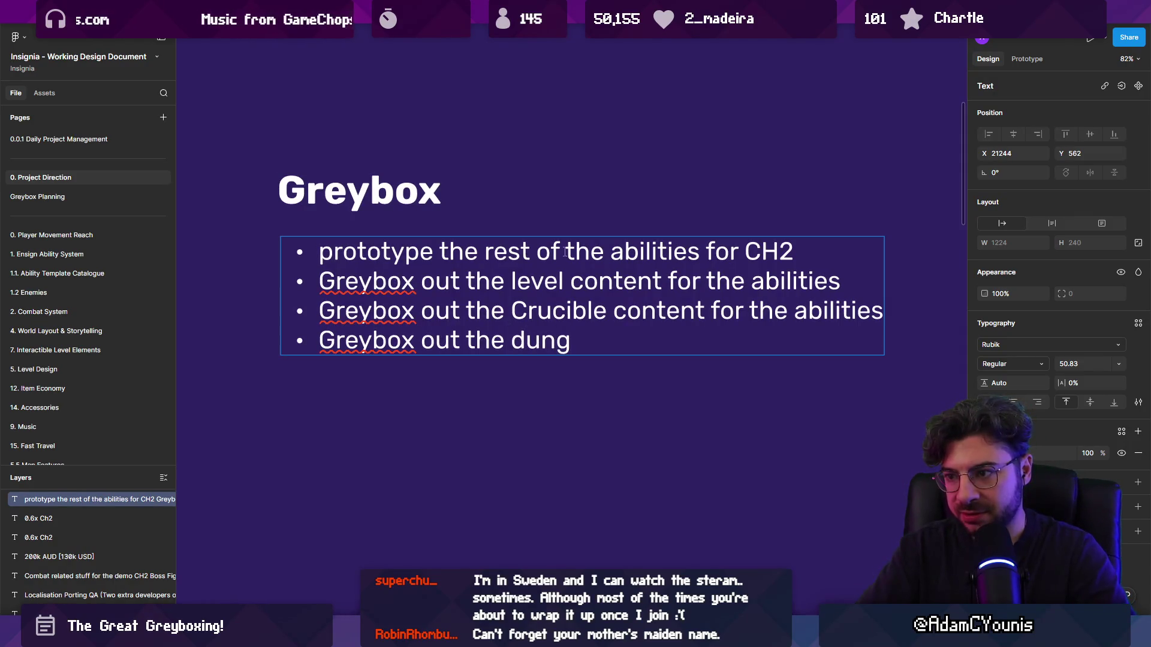
text(geon)
key(BackSpace)
key(BackSpace)
key(BackSpace)
text(eon content)
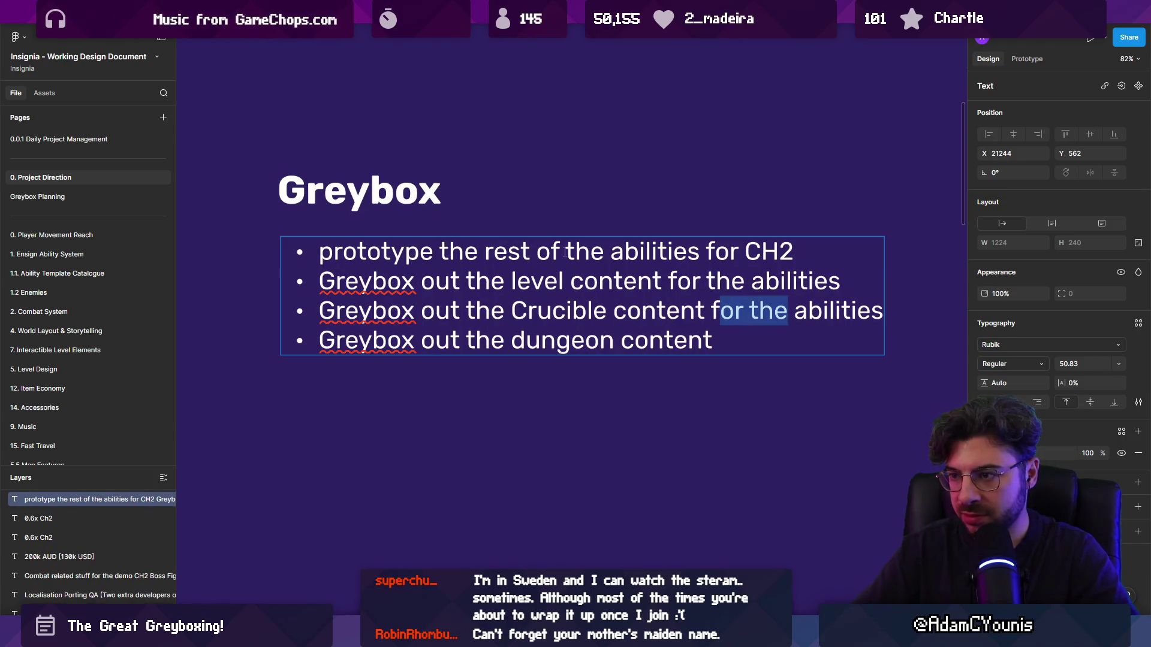
- Replace 'level' in the second bullet with 'proof of concept'
key(Up)
key(Up)
key(ctrl+shift+Left)
key(ctrl+shift+Left)
key(ctrl+shift+Left)
key(Left)
key(ctrl+shift+Right)
text(absr)
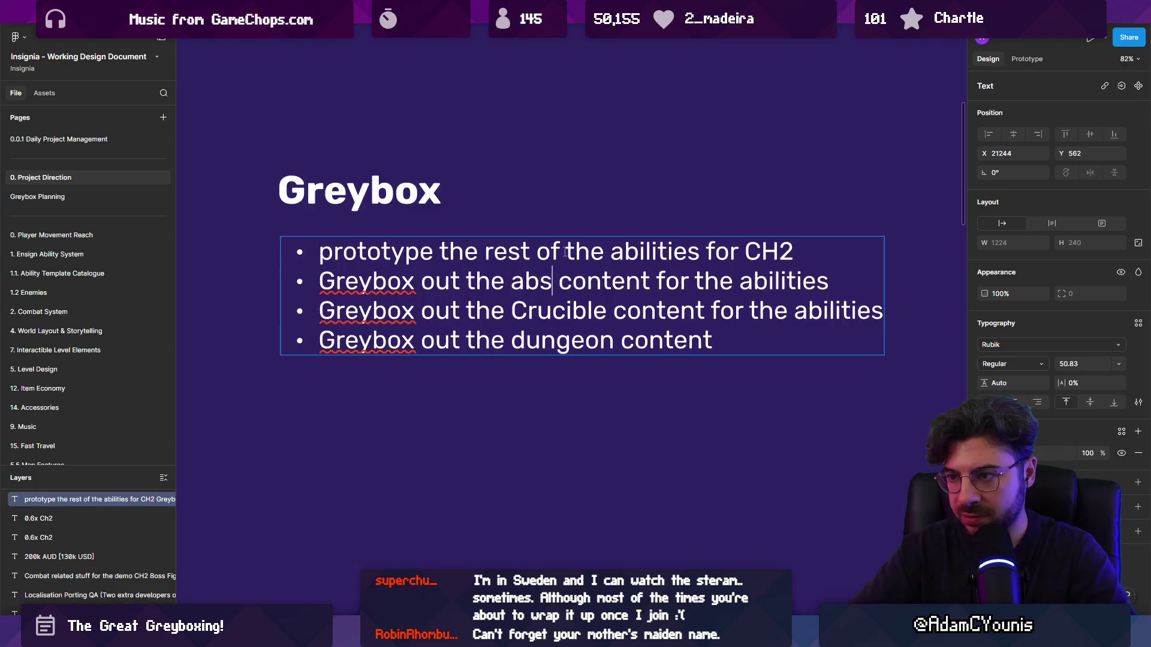
text(a)
key(BackSpace)
key(BackSpace)
key(BackSpace)
text(PO)
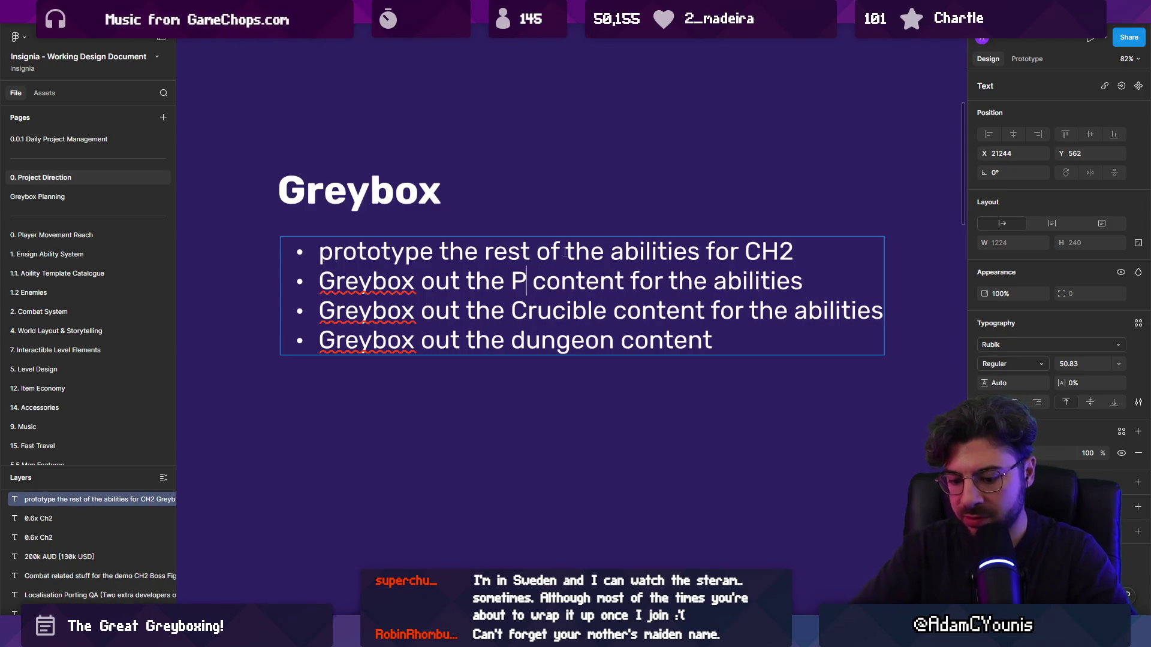
text(C)
key(BackSpace)
key(BackSpace)
key(BackSpace)
text(po)
key(BackSpace)
text(roof of )
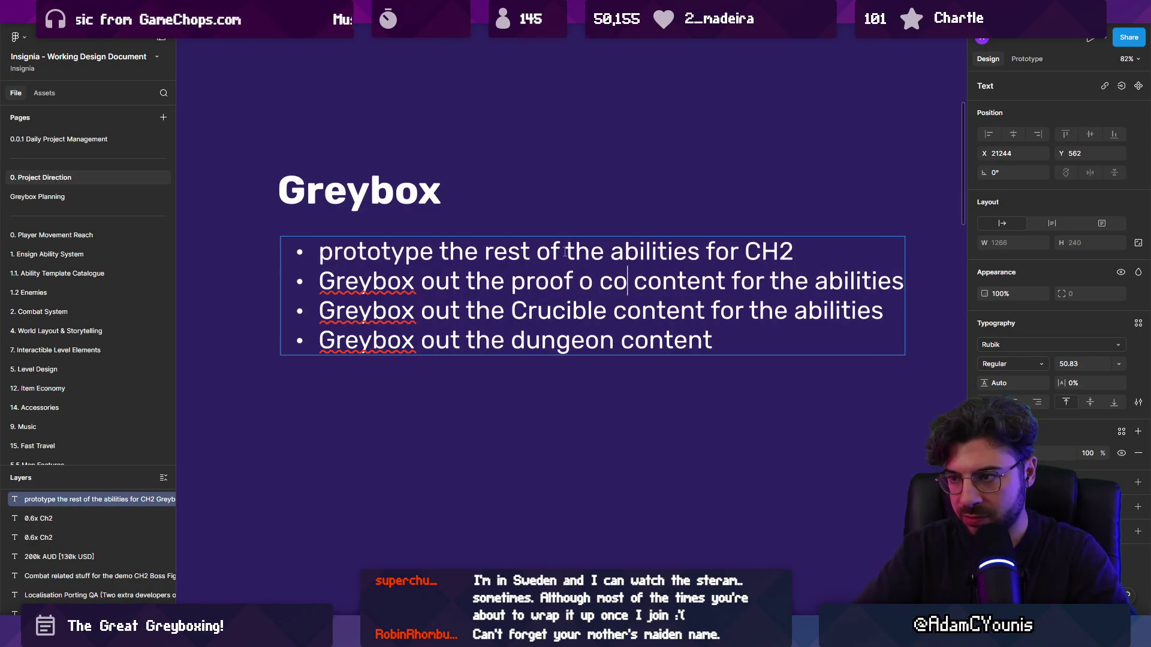
text(concept)
- Merge the Crucible and dungeon bullets into 'Crucible → Level → dungeon content for the abilities'
key(Down)
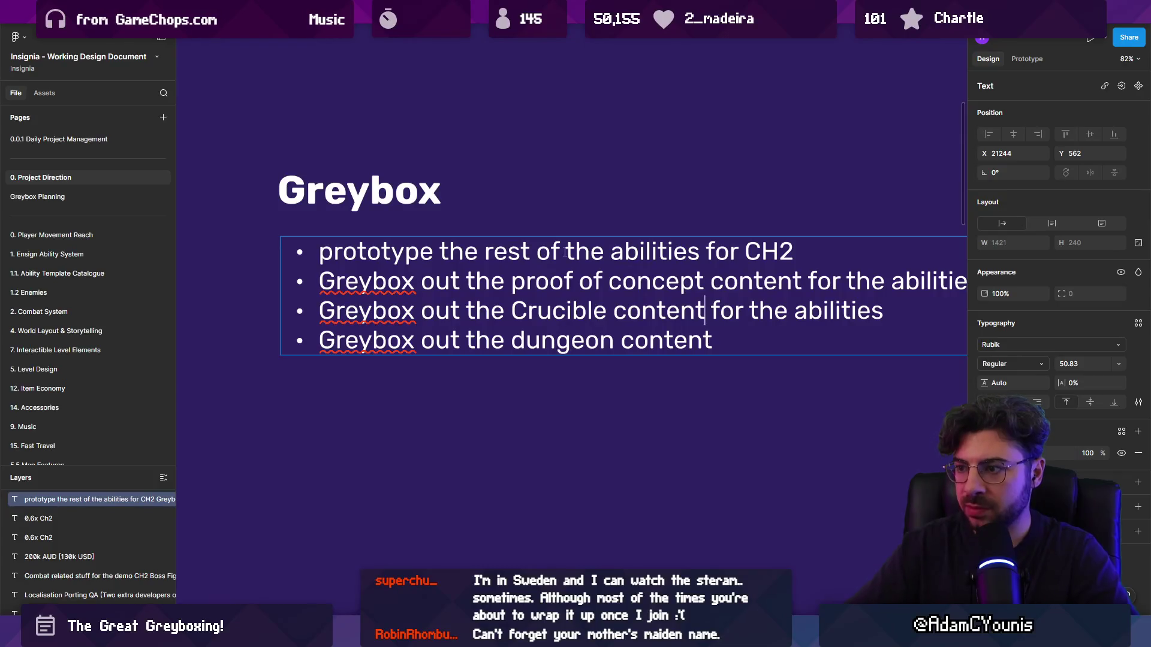
key(ctrl+shift+Left)
key(ctrl+shift+Left)
text(K)
key(BackSpace)
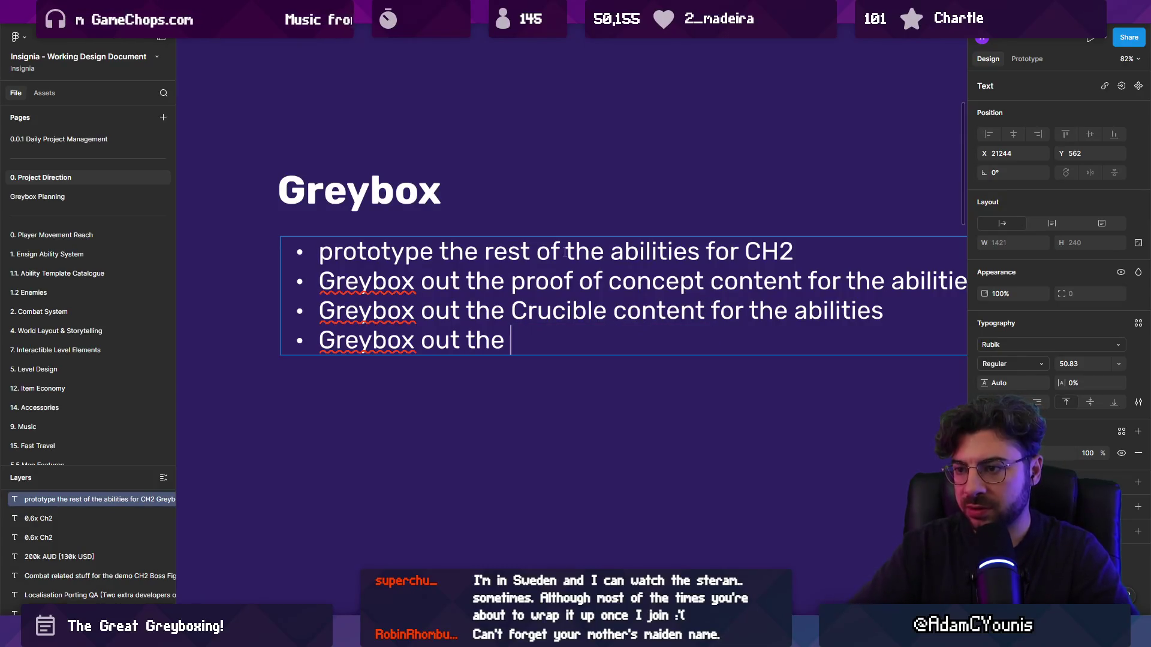
key(shift+Up)
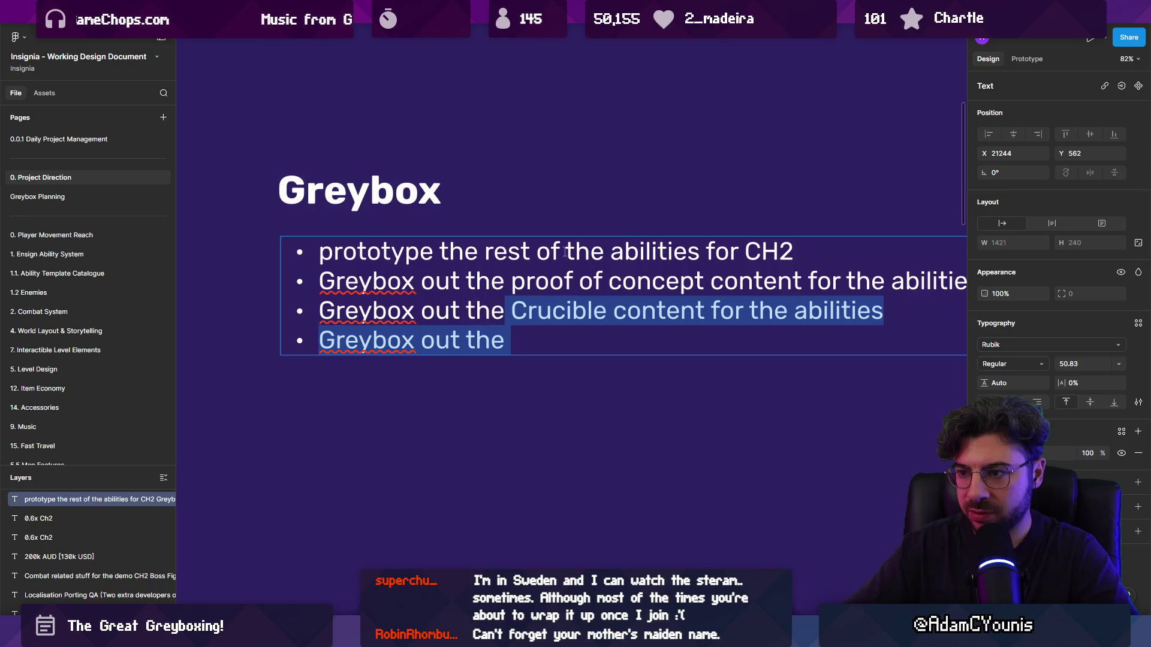
key(BackSpace)
text(Crucible )
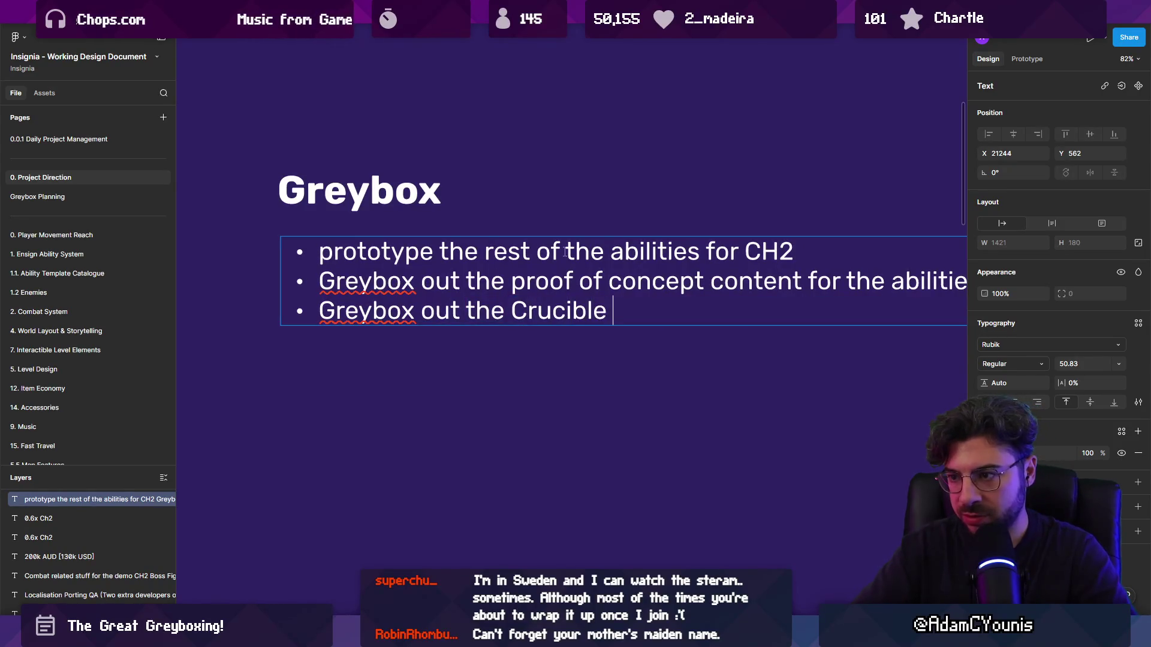
text(→ Level )
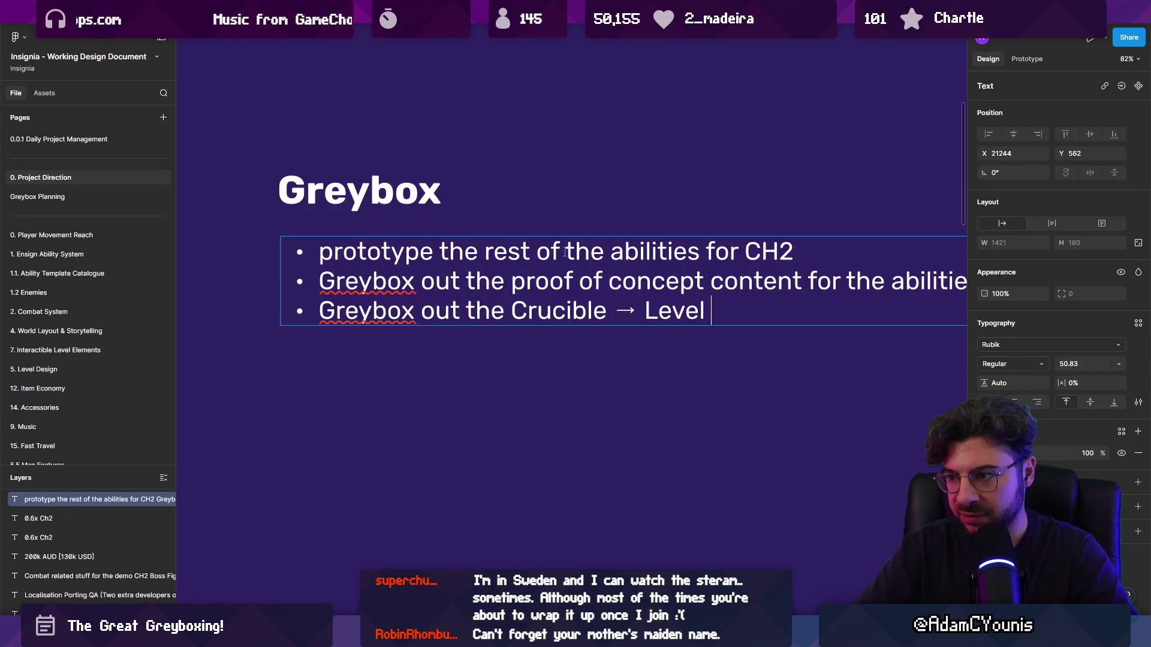
text(→ dungeon content fo)
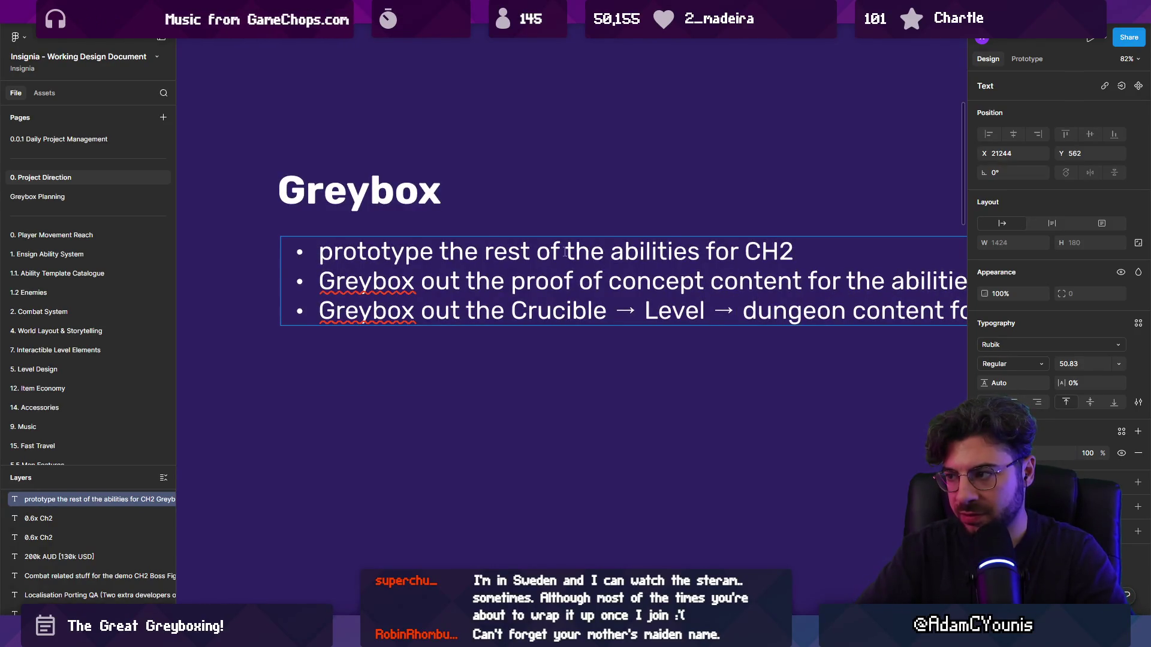
text(r the abilities)
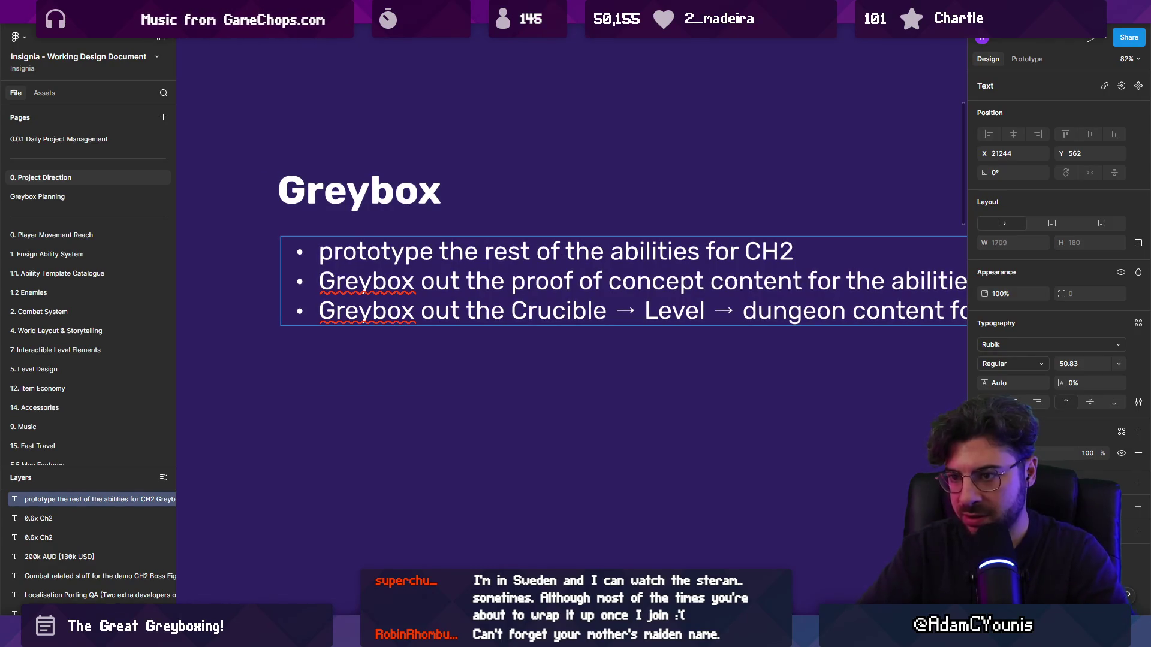
scroll(565, 252, down, 3)
key(ctrl+shift+Left)
key(ctrl+shift+Left)
- Change 'for' to 'featuring' in the third bullet and start a new empty bullet
key(Left)
key(BackSpace)
key(BackSpace)
key(BackSpace)
text(featuyring)
key(BackSpace)
key(BackSpace)
key(BackSpace)
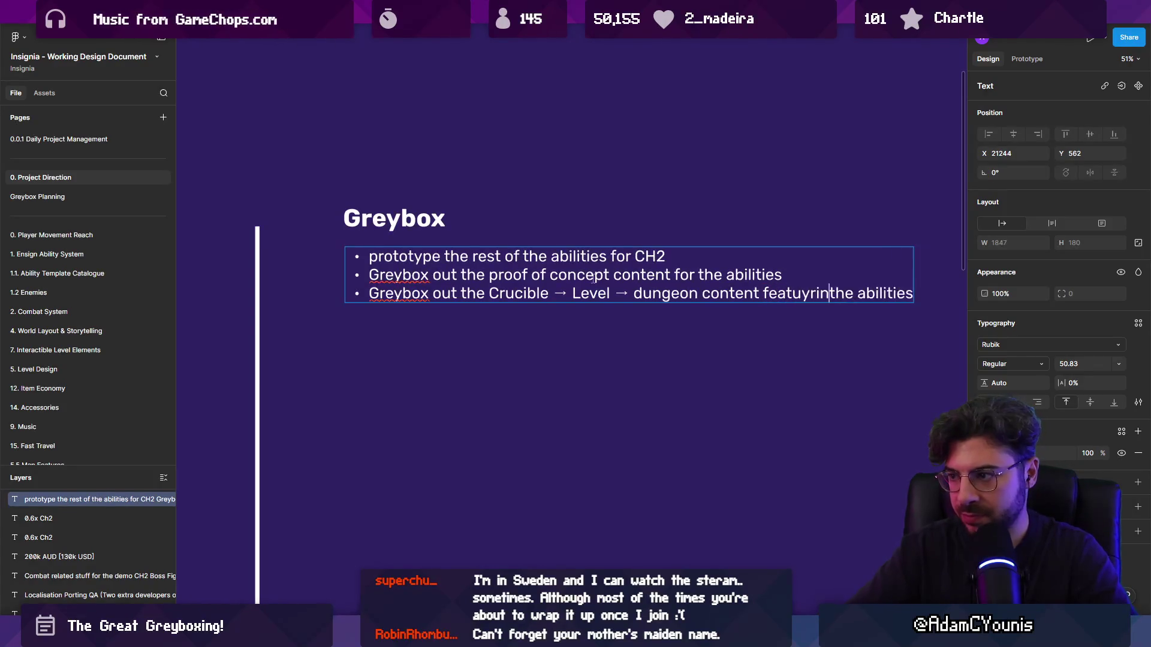
text(ring)
key(End)
key(Return)
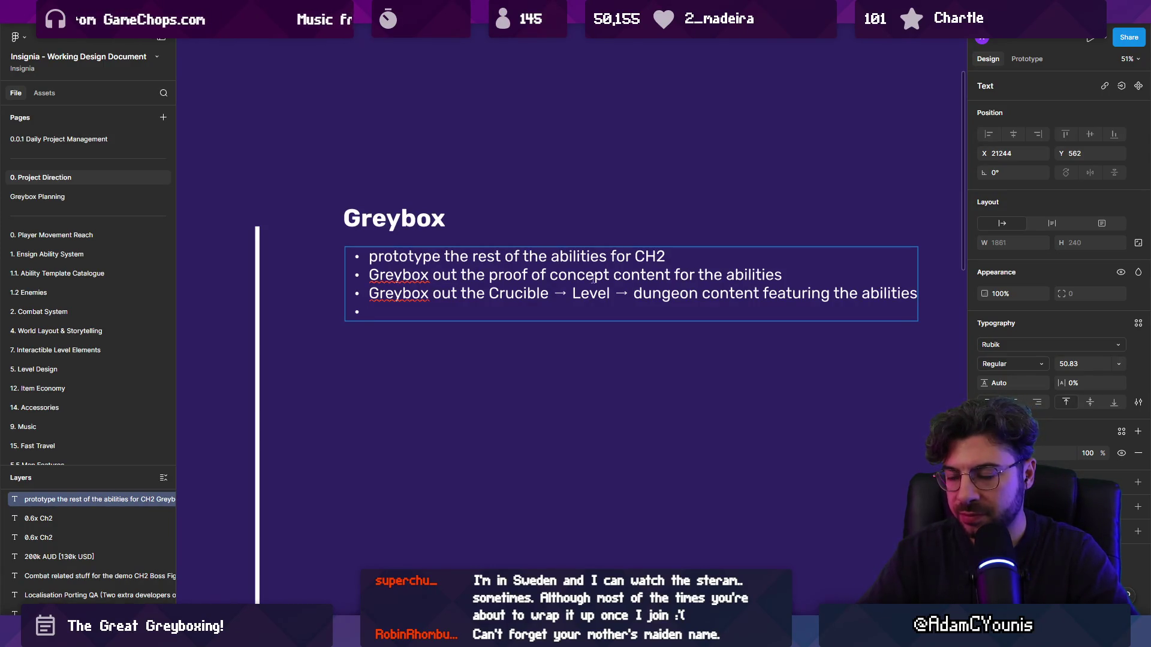
- Delete the 'Greybox out the' prefixes from the second and third bullets
key(Up)
key(Up)
key(Home)
key(ctrl+shift+Right)
key(ctrl+shift+Right)
key(ctrl+shift+Right)
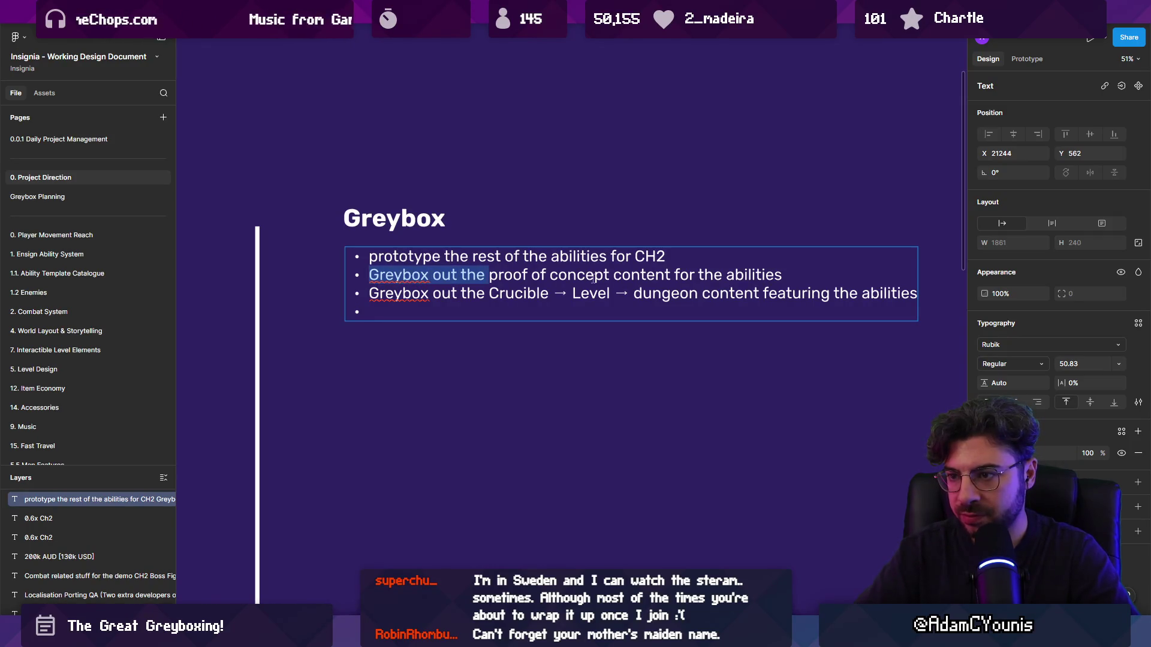
key(BackSpace)
key(Down)
key(ctrl+shift+Right)
key(ctrl+shift+Right)
- Change 'prototype' to 'Create' in the first bullet and capitalise 'Proof'
key(ctrl+shift+Right)
key(BackSpace)
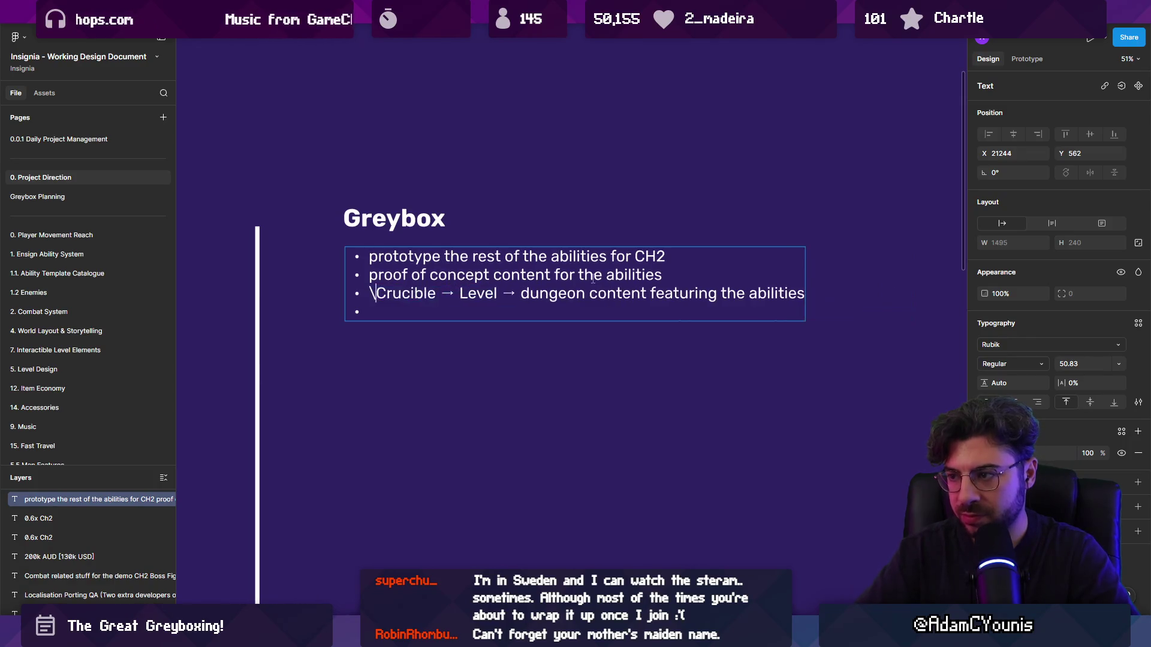
key(BackSpace)
key(Up)
key(Up)
key(ctrl+shift+Right)
key(ctrl+shift+Right)
key(ctrl+shift+Left)
text(Create the)
key(BackSpace)
key(BackSpace)
key(BackSpace)
key(BackSpace)
key(Down)
key(Down)
key(Down)
key(BackSpace)
text(Play)
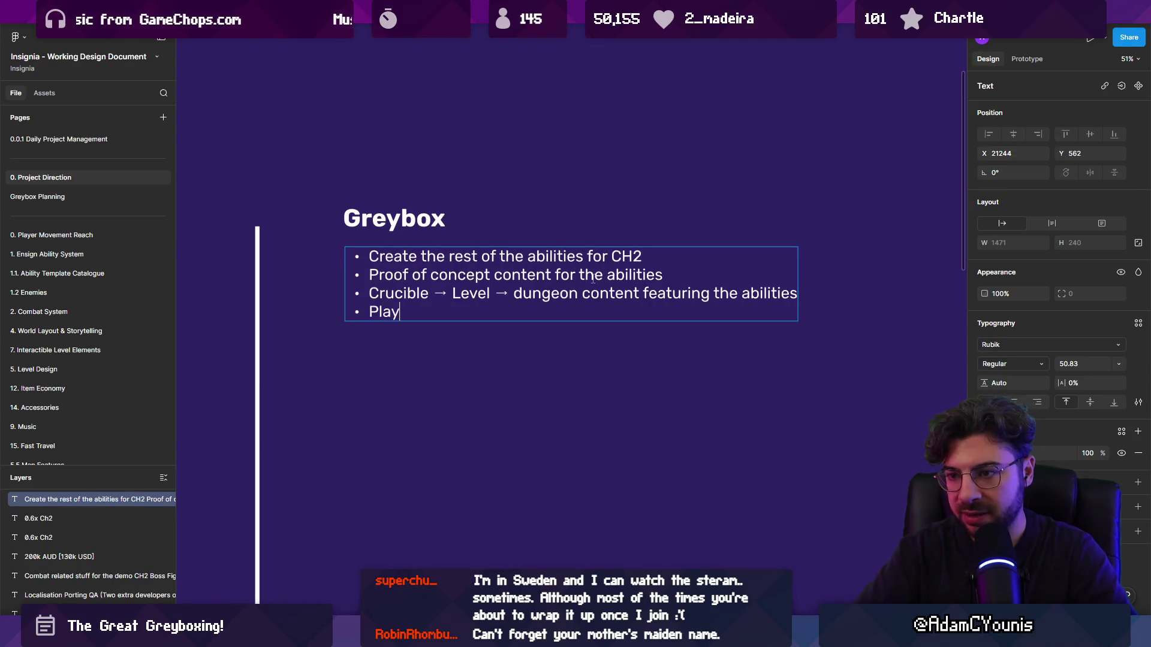
- Add bullets 'playable pathing through content', 'Side Quest Content' and 'per chapter'
text(able pathing through content)
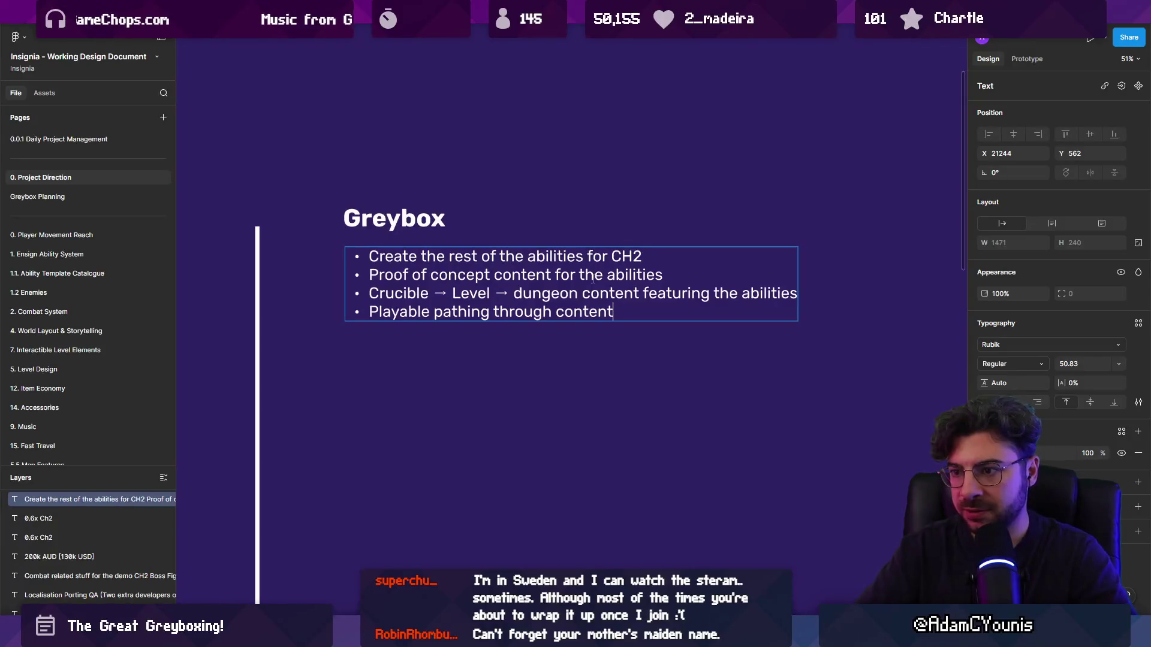
key(Return)
text(uest Content)
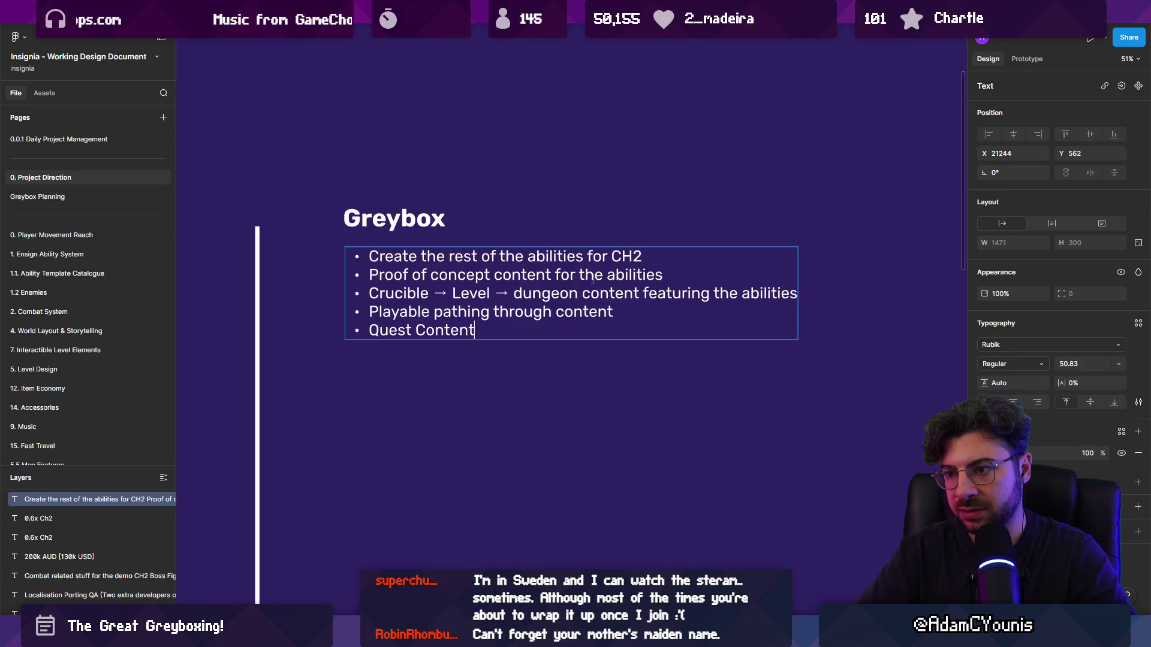
key(ctrl+shift+Left)
key(ctrl+shift+Left)
key(ctrl+shift+Left)
key(Right)
key(shift+Home)
key(Left)
text(Side)
key(Return)
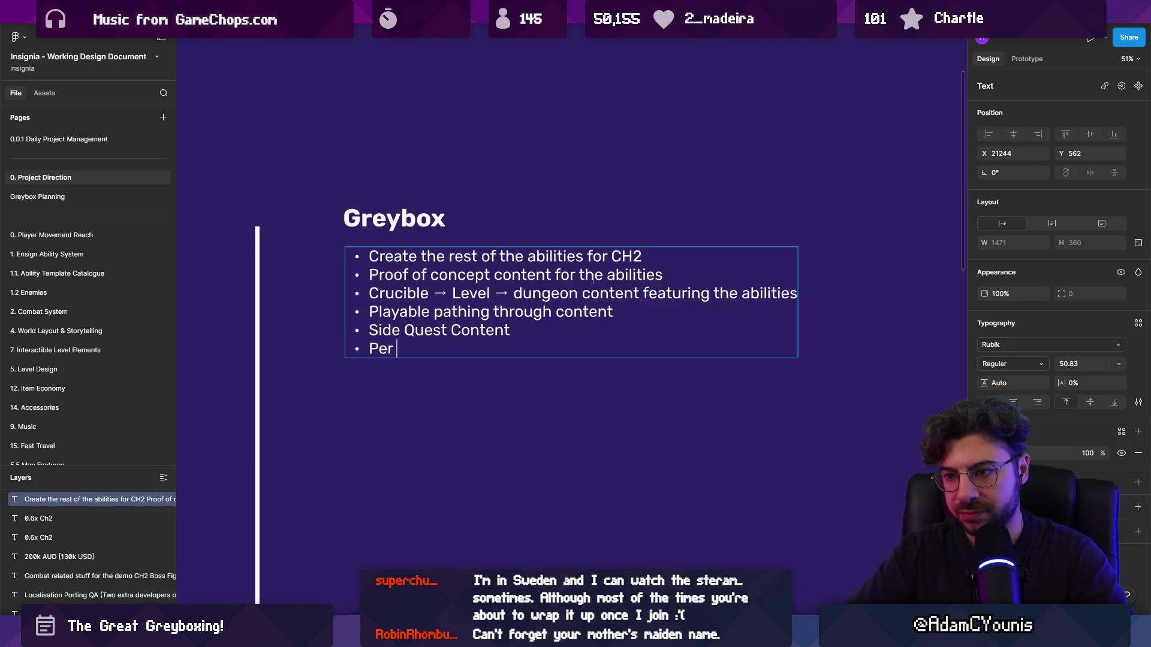
text(chapte)
key(BackSpace)
- Exit the list, reopen it to select and check the bullets, then stop editing
key(Escape)
key(Escape)
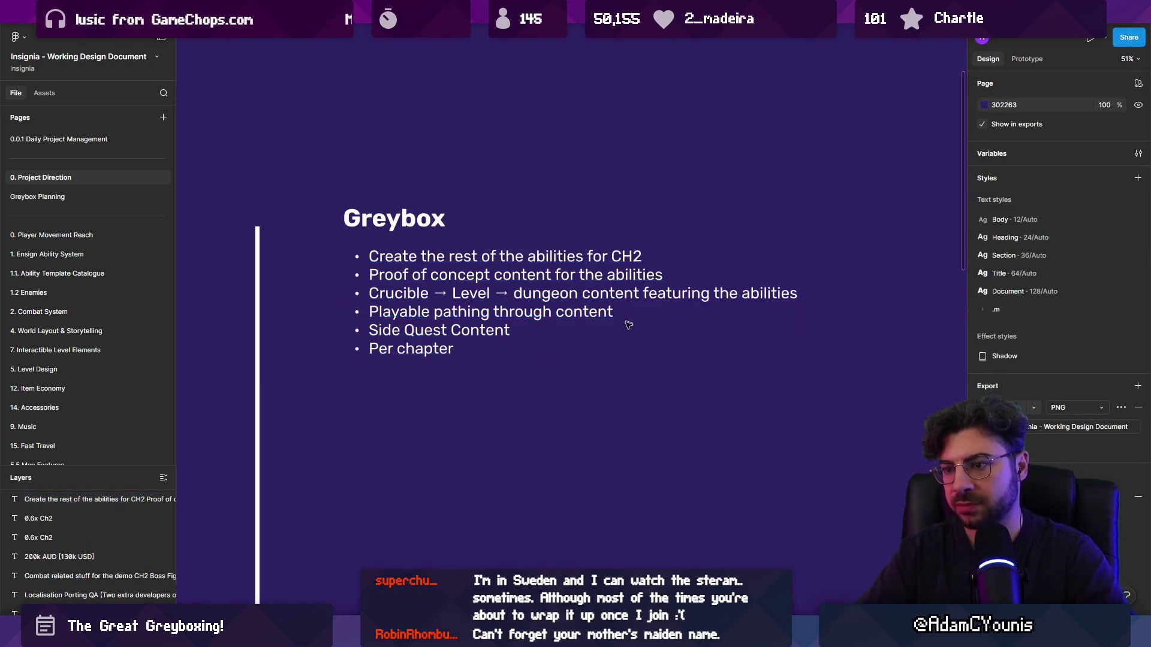
scroll(540, 330, down, 5)
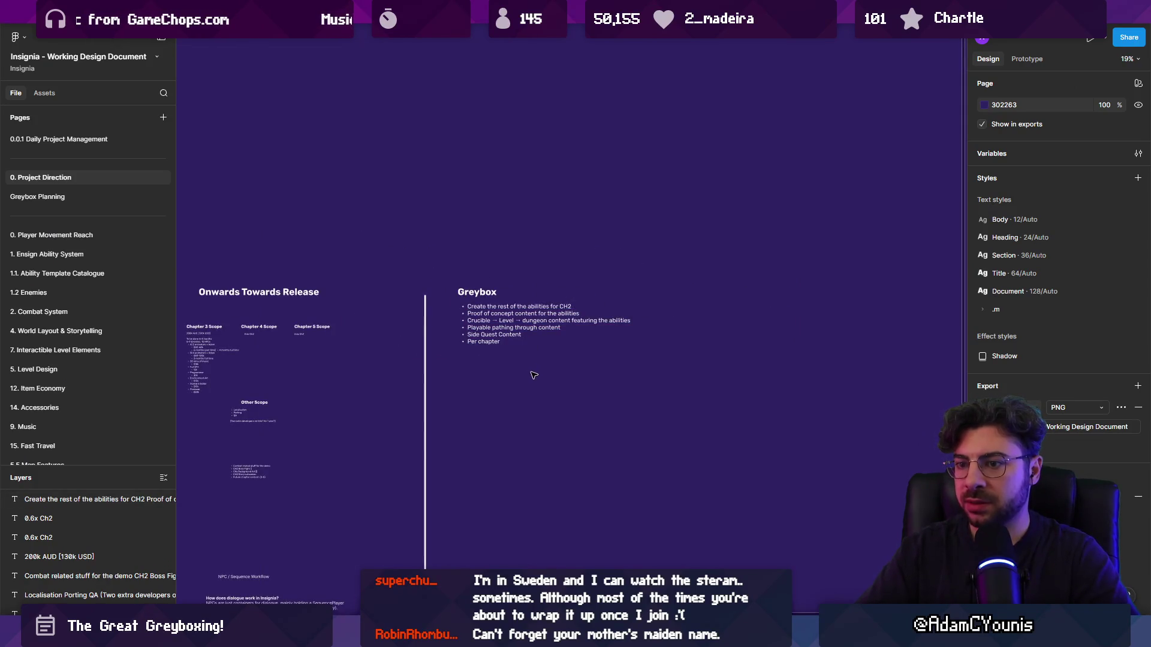
scroll(589, 352, up, 3)
scroll(440, 283, up, 3)
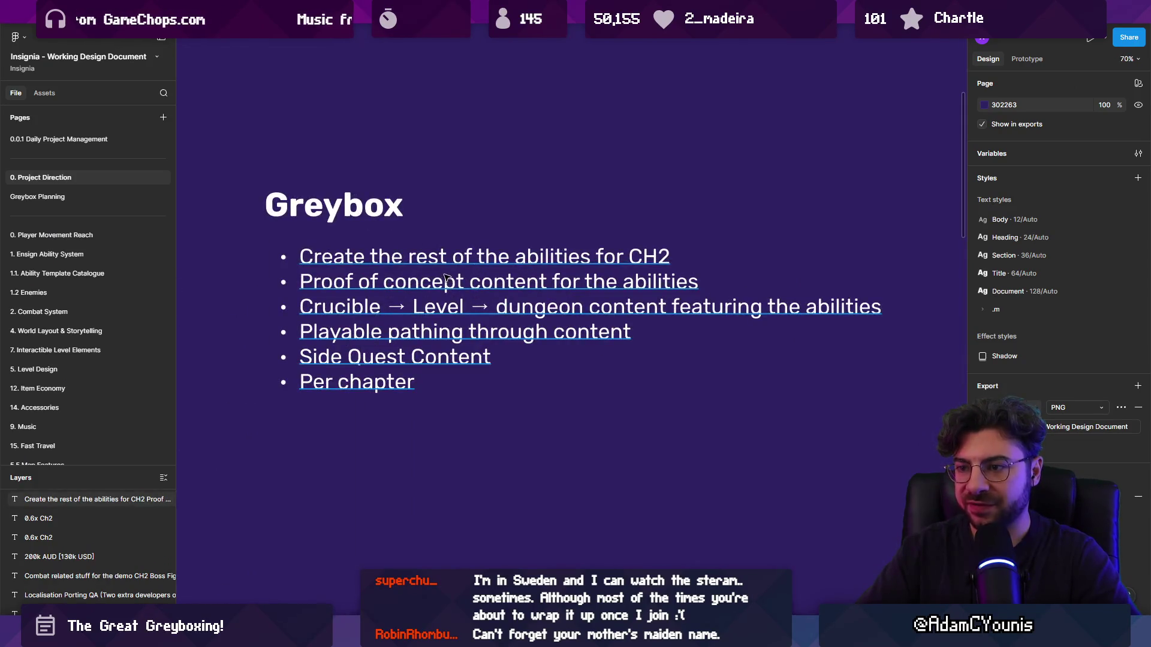
double_click(448, 280)
drag(671, 256, 268, 223)
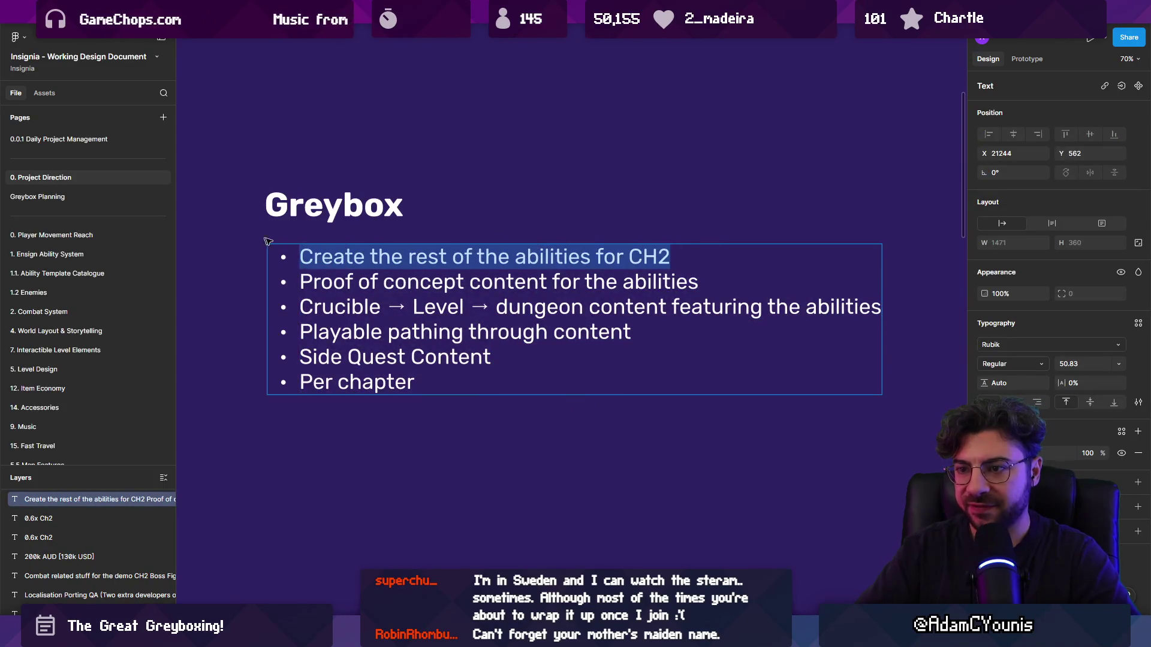
drag(305, 279, 629, 334)
click(629, 334)
click(523, 448)
- In Unity, widen the Insignia Graph panel and pan toward the upper-left level nodes
key(alt+Tab)
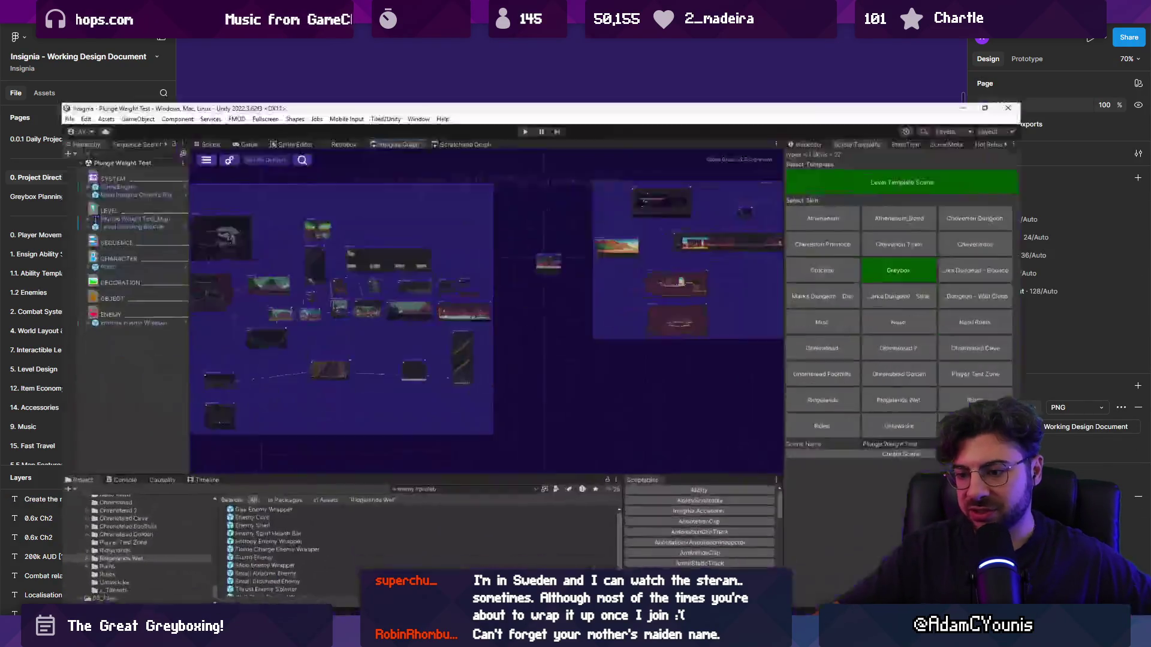
scroll(632, 310, up, 5)
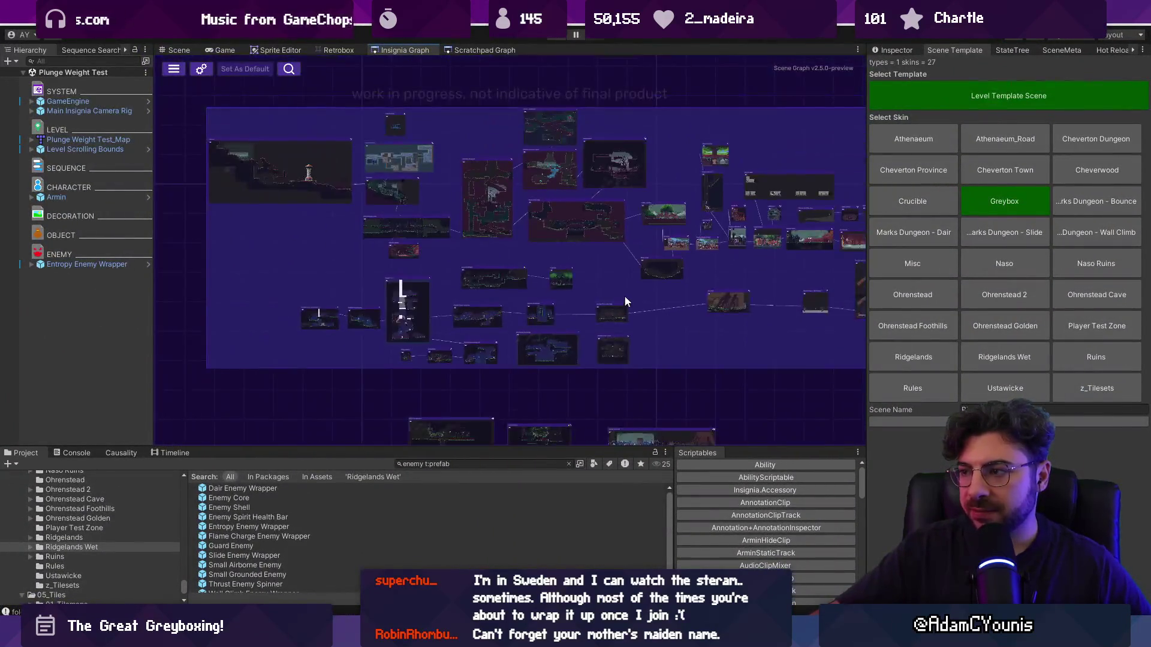
mouse_move(868, 293)
mouse_down()
mouse_move(882, 293)
mouse_move(839, 293)
mouse_move(959, 293)
mouse_up()
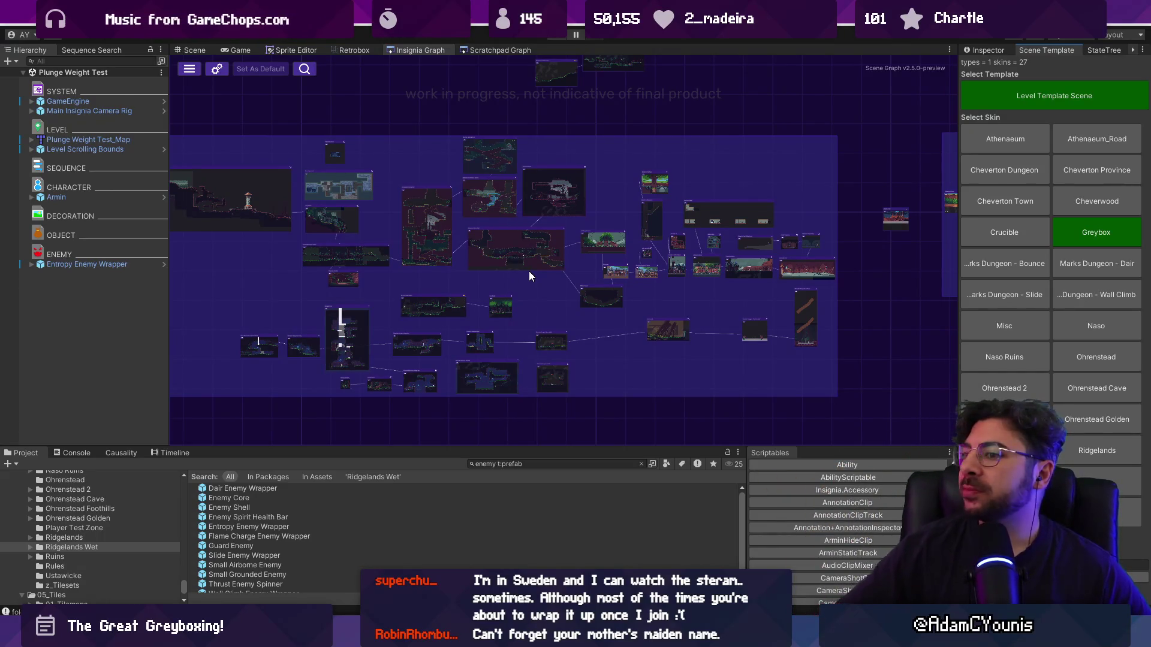
scroll(531, 266, down, 2)
scroll(690, 227, down, 2)
mouse_move(690, 227)
mouse_down()
mouse_move(465, 220)
mouse_move(465, 167)
mouse_move(206, 198)
mouse_up()
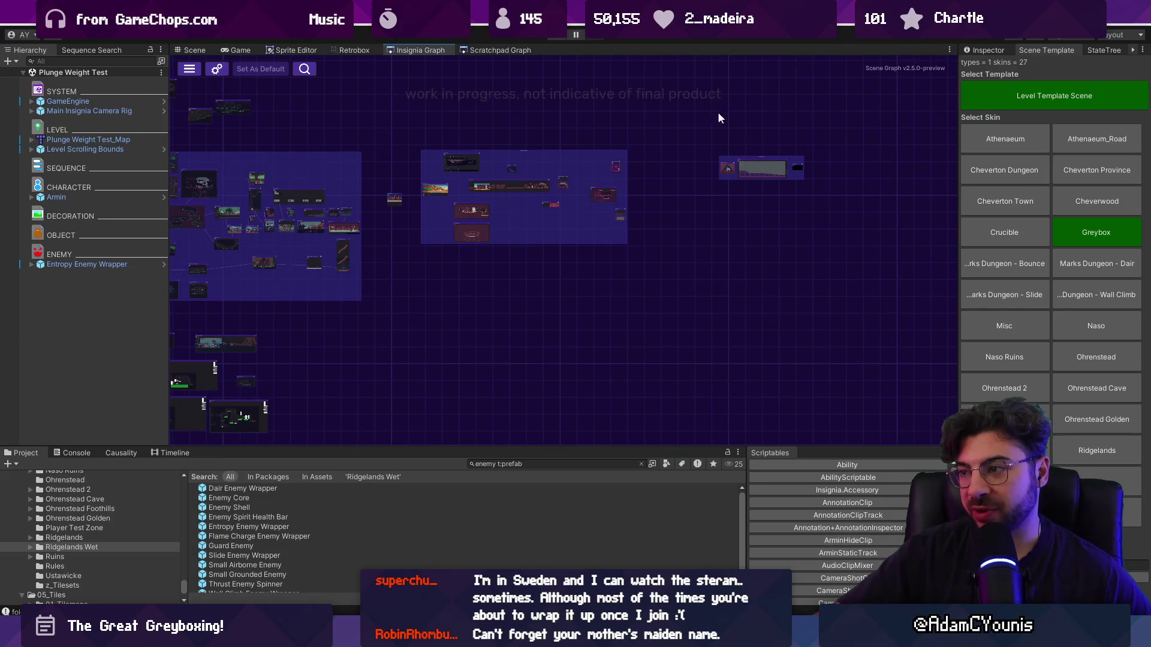
scroll(732, 170, up, 3)
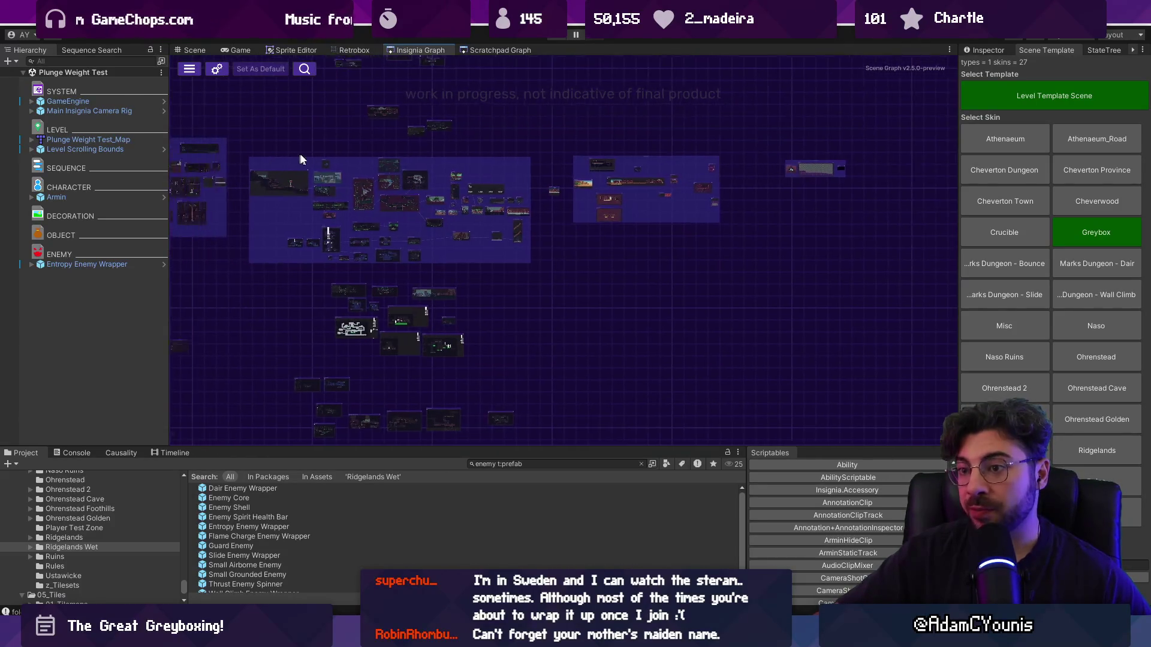
scroll(358, 153, up, 1)
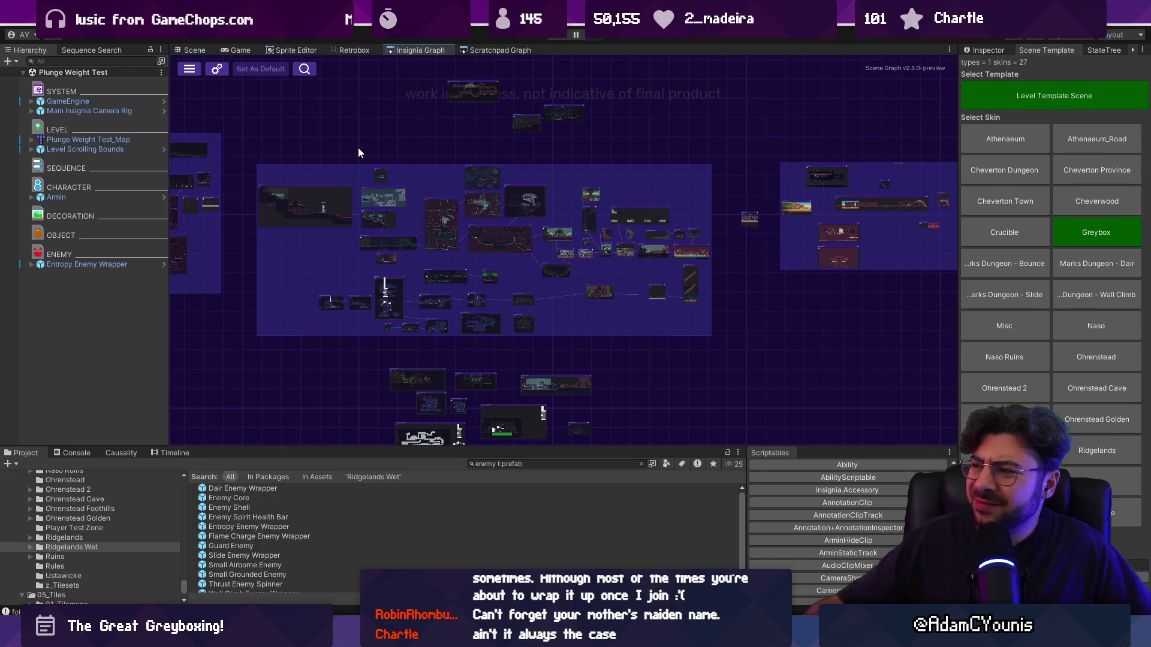
- Widen the skin list, then switch to Aseprite showing the red creature sprite
drag(959, 117, 871, 119)
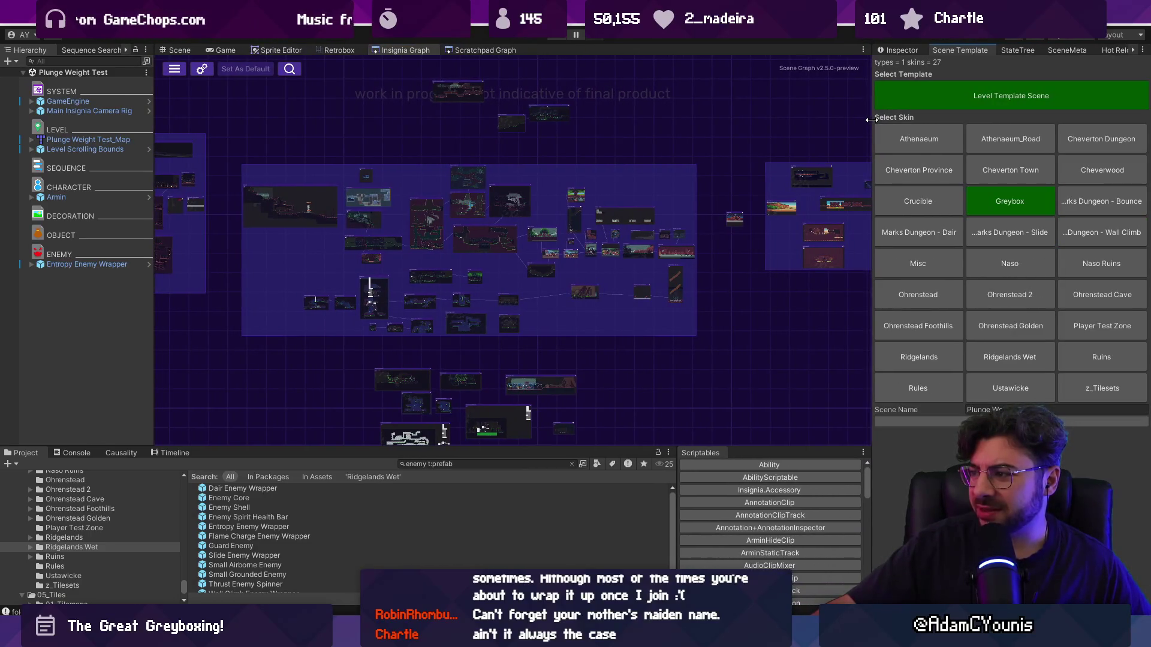
scroll(408, 208, down, 2)
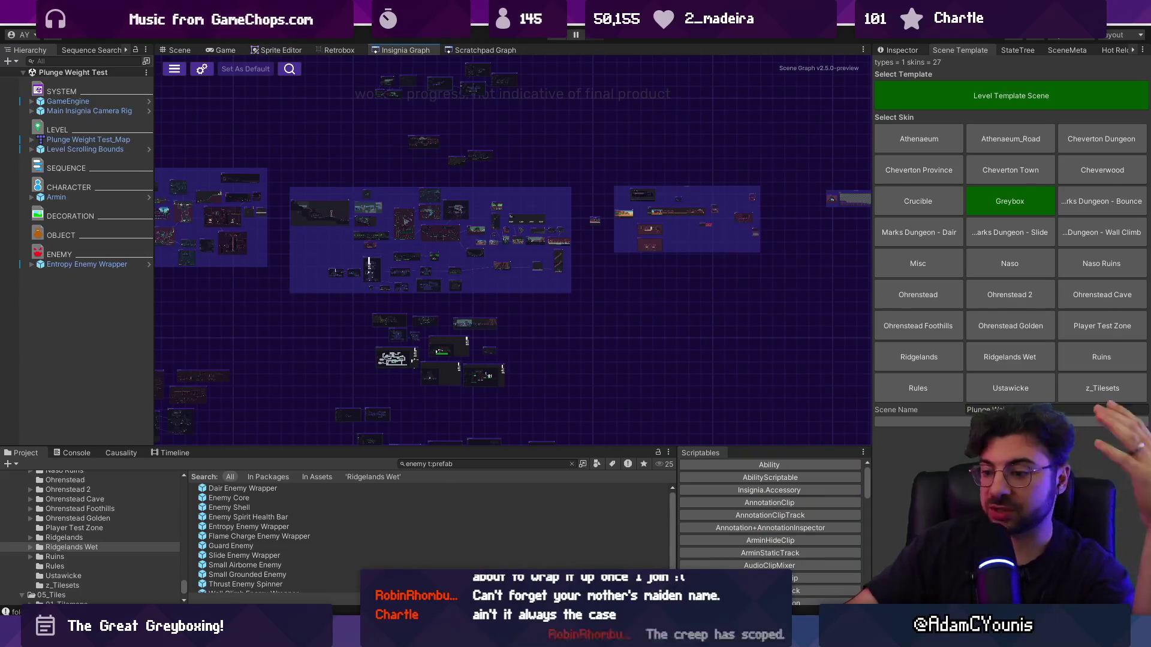
key(alt+Tab)
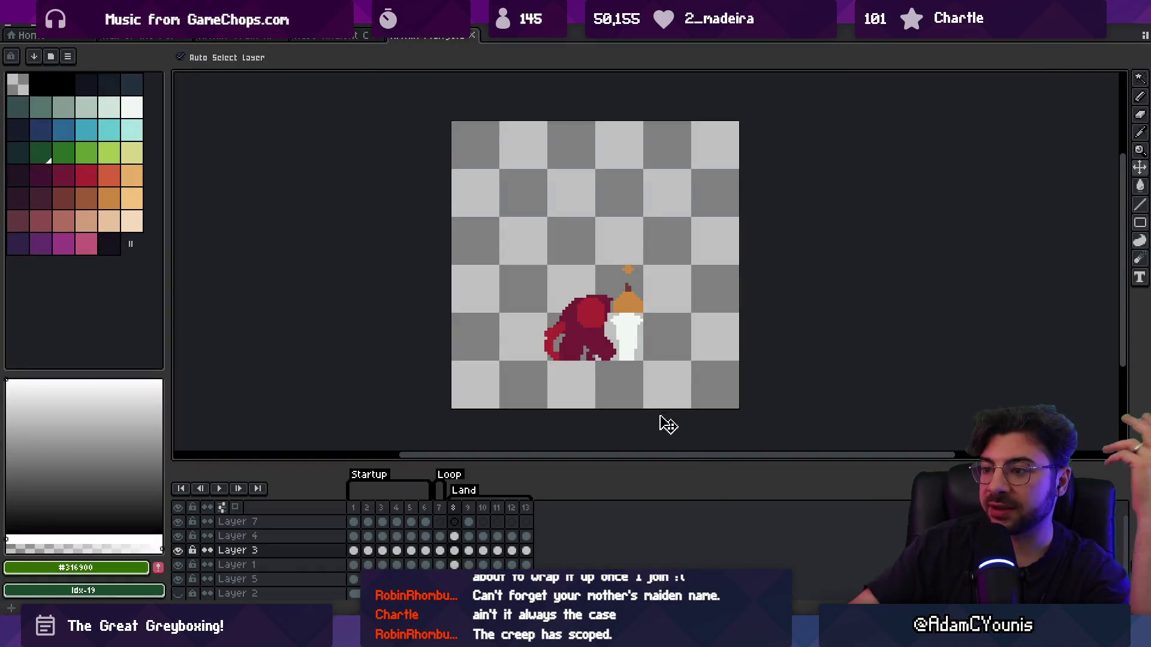
- Close the red creature, castle landscape and desert character documents, keeping the interior hall, and return to Unity
click(472, 35)
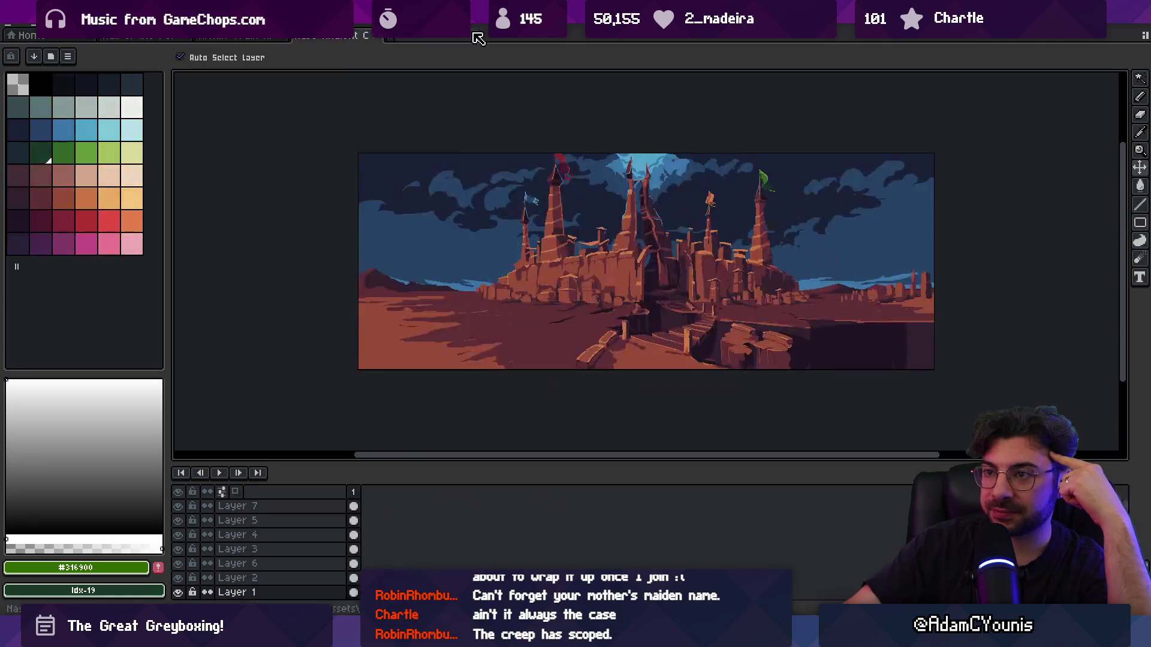
click(365, 36)
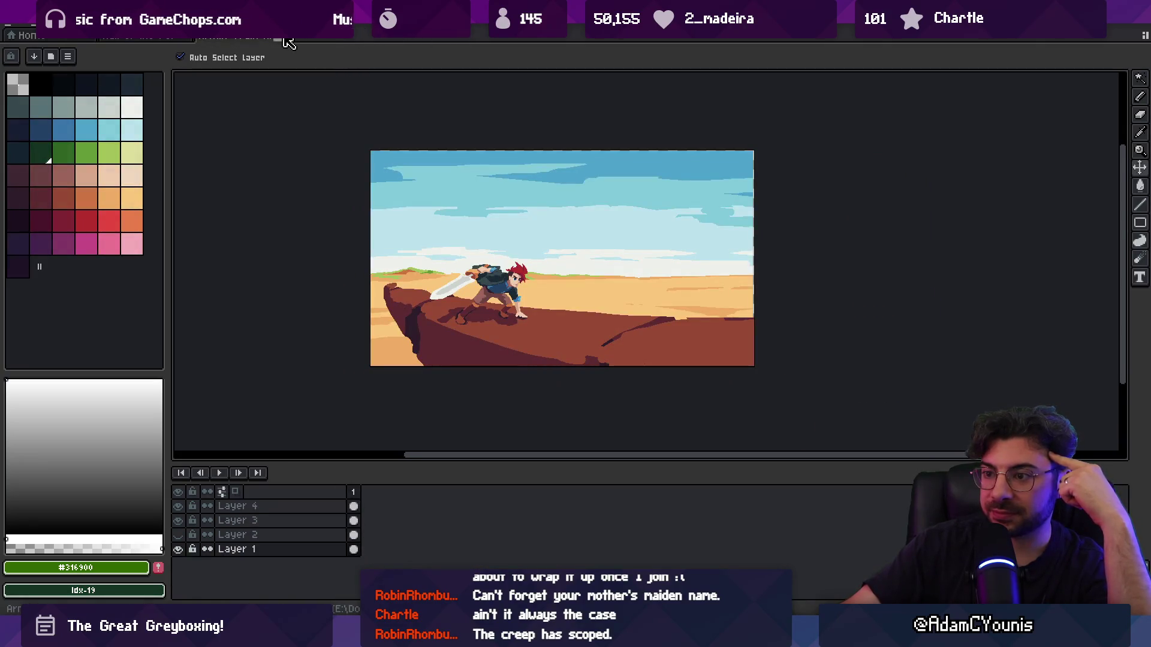
click(285, 38)
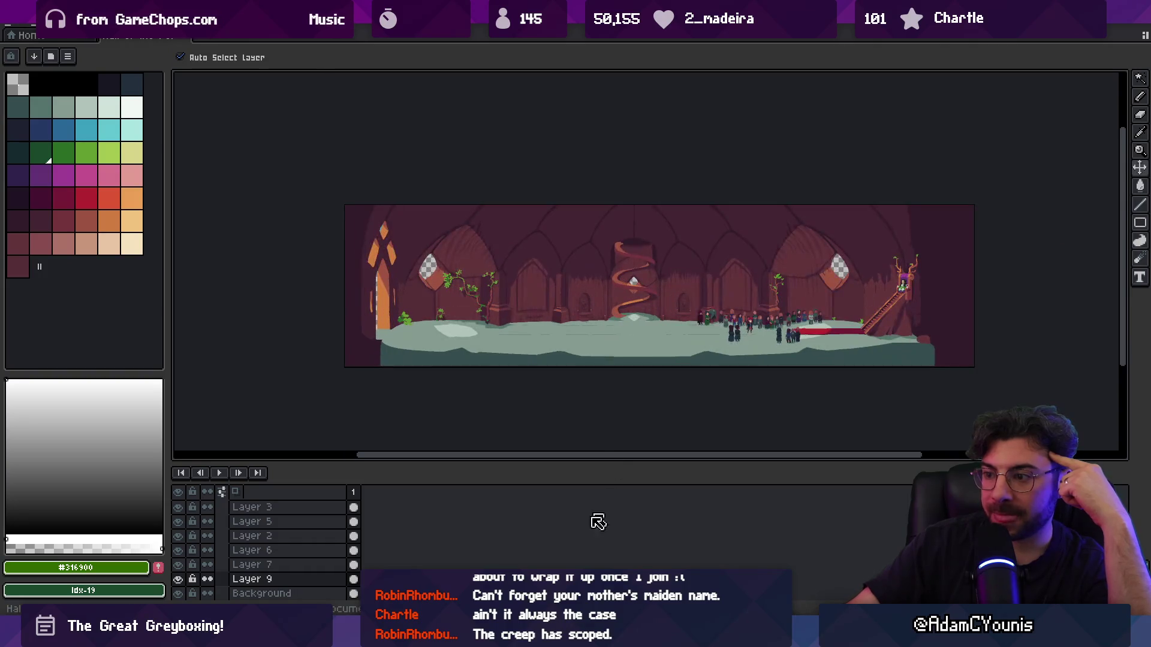
key(alt+Tab)
scroll(418, 285, up, 3)
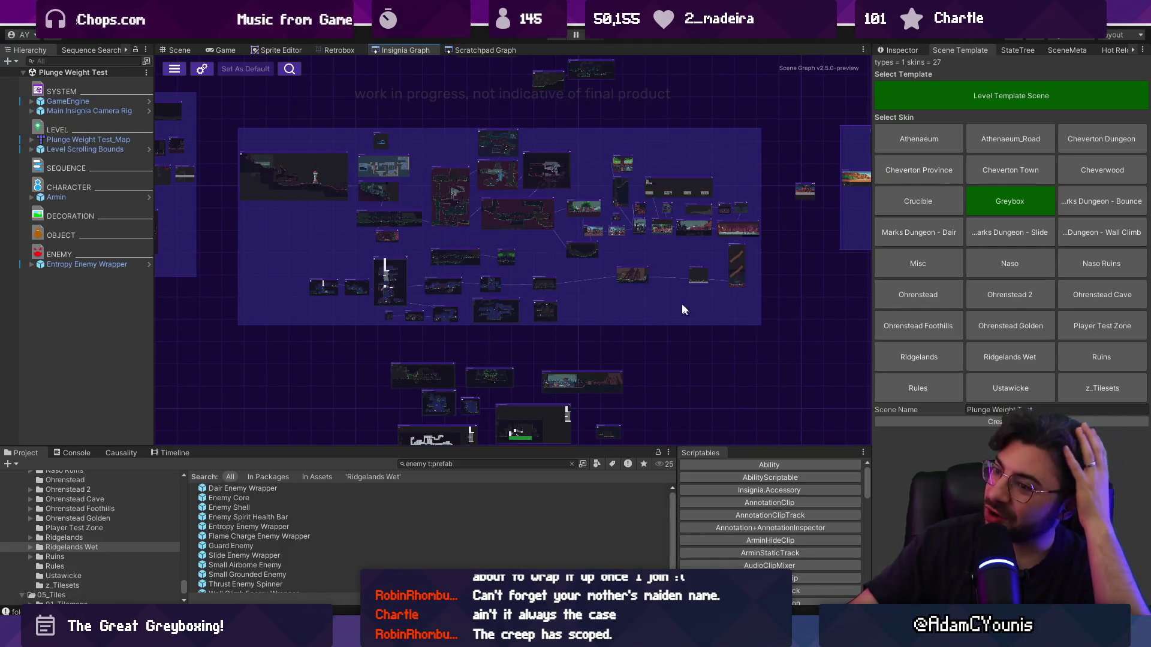
- Zoom and pan the Insignia Graph, then drag the Chapter_One node down and right
scroll(613, 302, down, 2)
scroll(611, 306, up, 4)
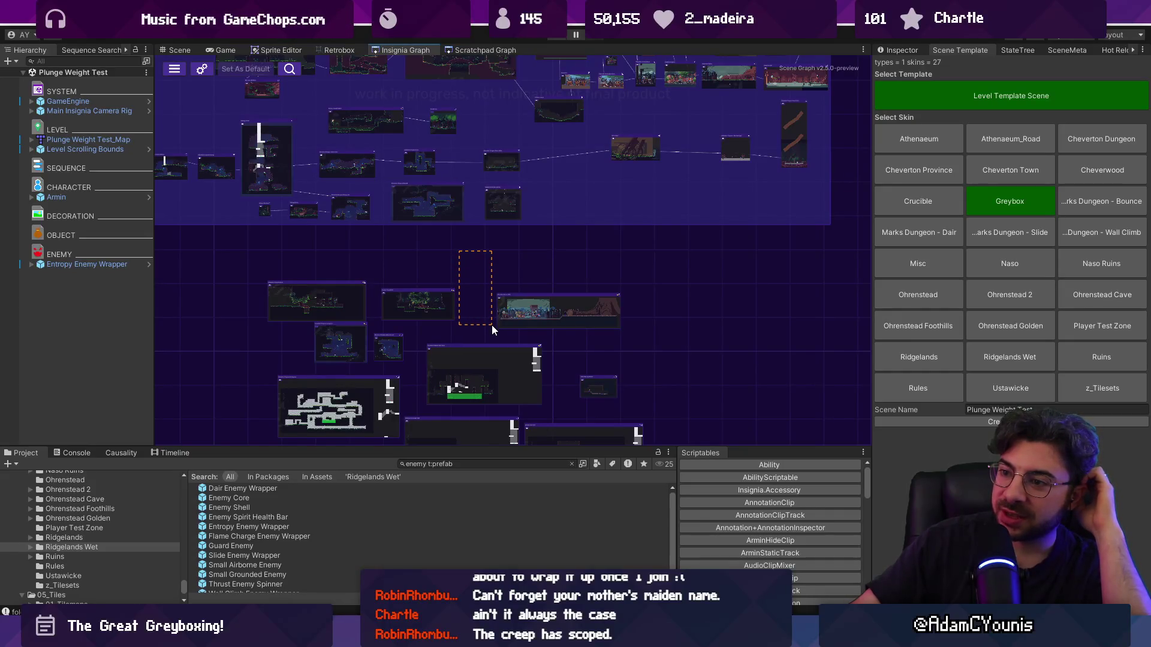
scroll(485, 279, down, 2)
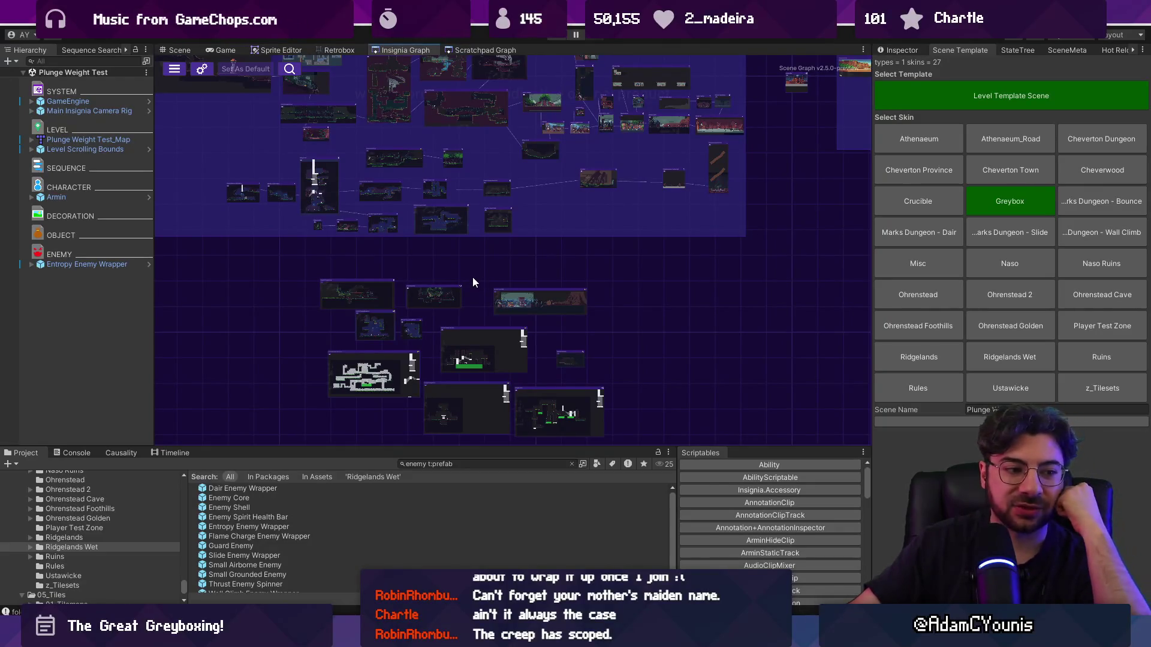
scroll(519, 243, down, 1)
drag(519, 243, 423, 305)
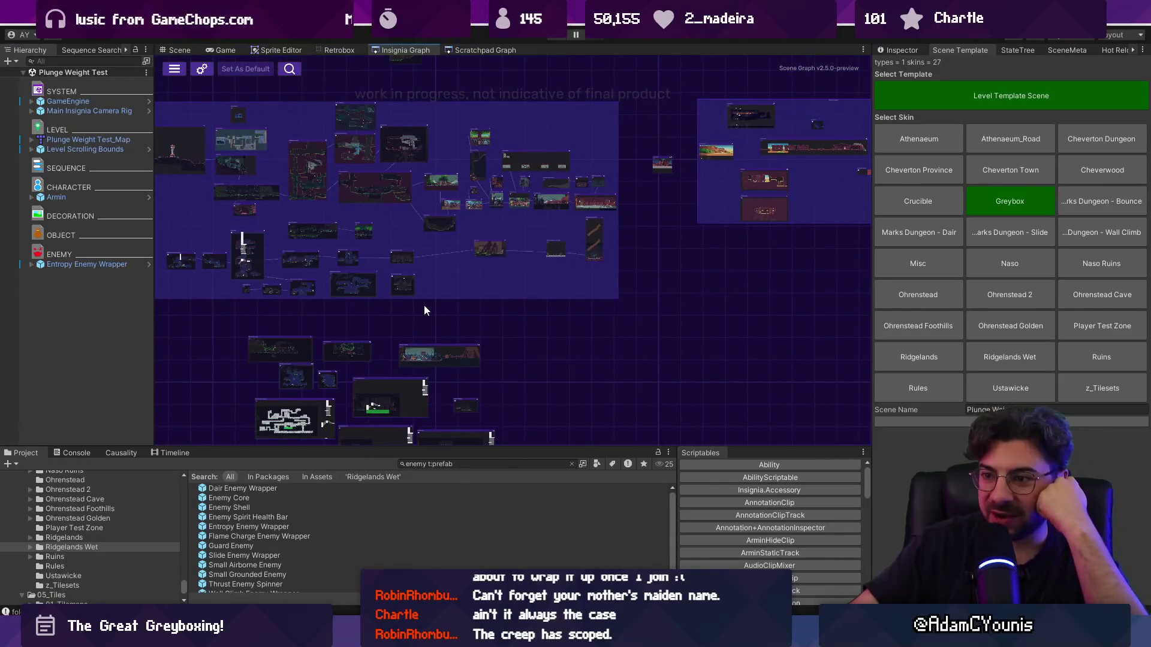
mouse_move(600, 276)
mouse_down()
mouse_move(530, 339)
mouse_move(505, 333)
mouse_up()
scroll(646, 303, down, 2)
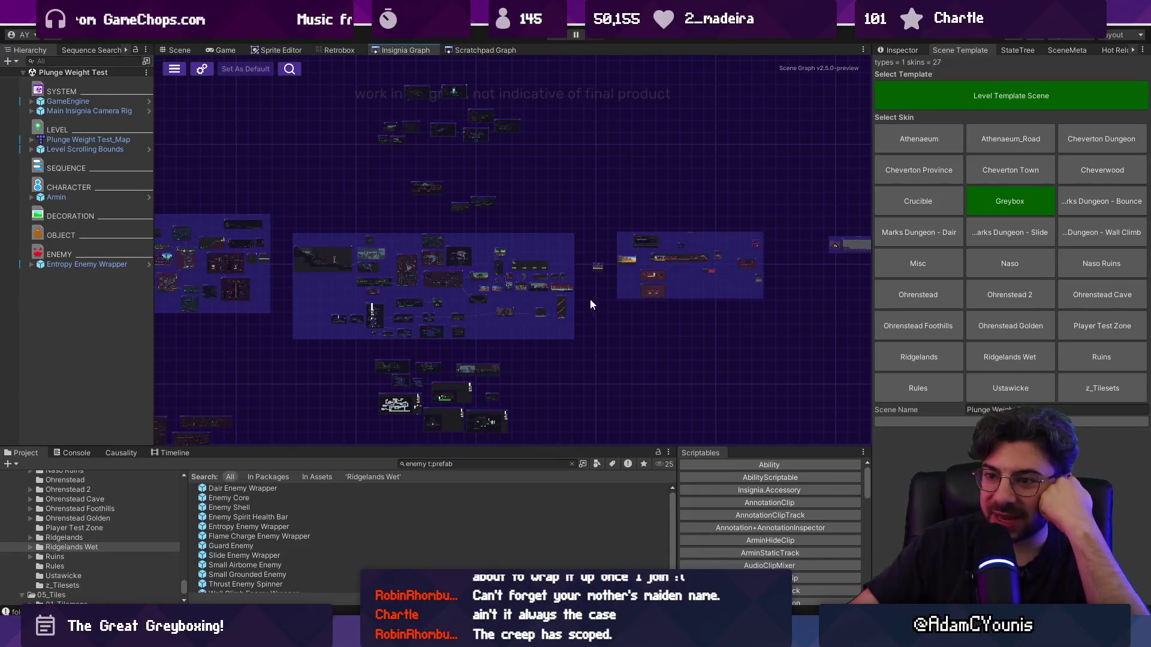
scroll(590, 299, down, 2)
scroll(476, 237, up, 2)
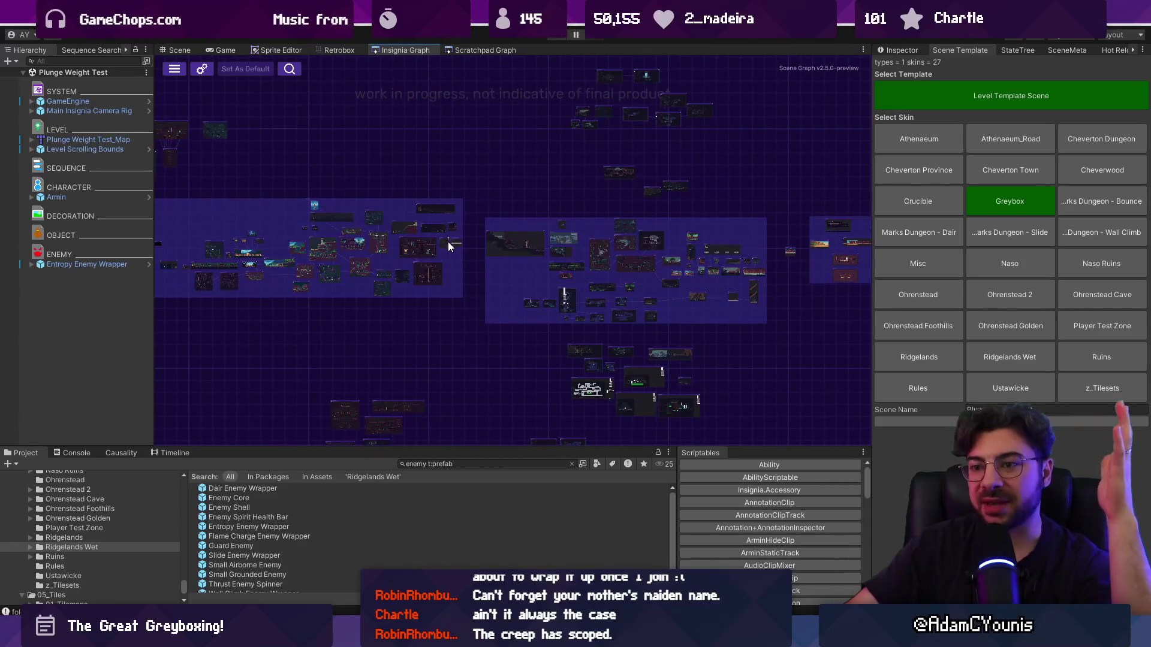
scroll(308, 244, up, 6)
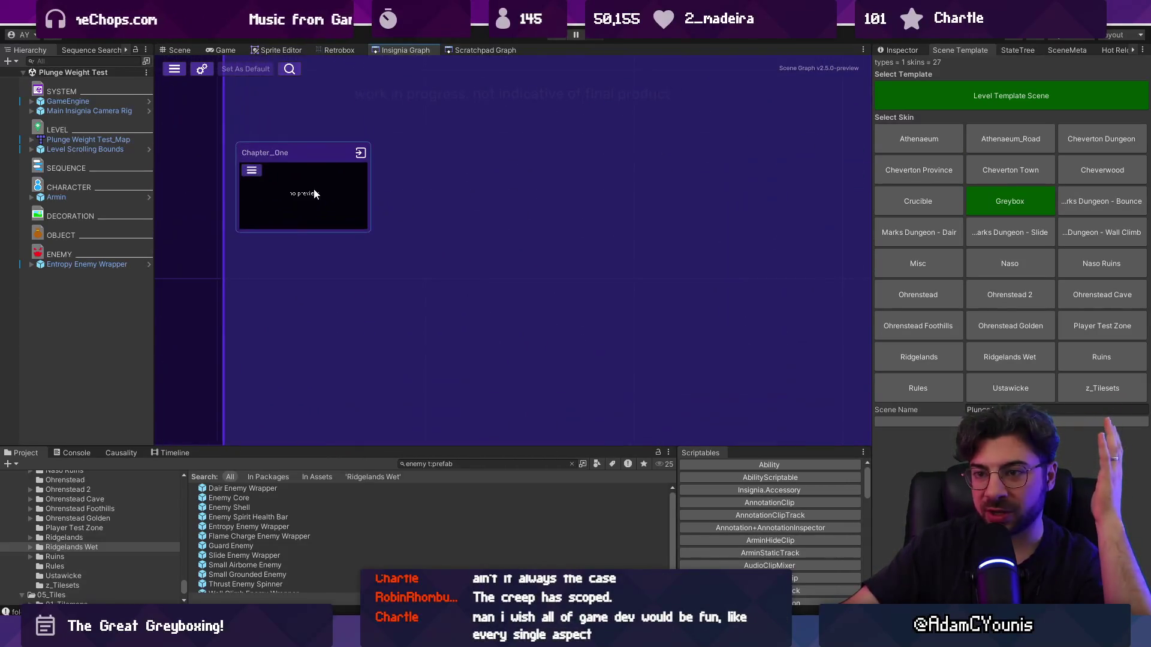
scroll(314, 193, down, 5)
drag(328, 189, 358, 236)
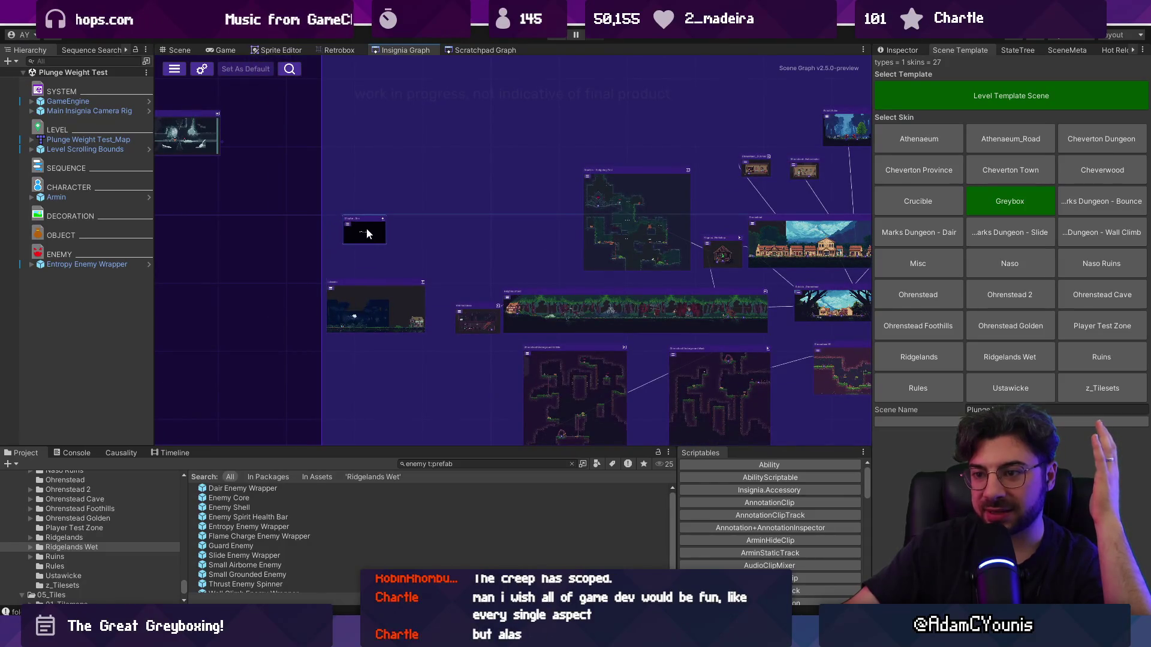
- Recenter the right node cluster, save the graph, and bring up the 'unity editor grid scope' search results
scroll(368, 226, down, 5)
mouse_move(591, 225)
mouse_down()
mouse_move(368, 240)
mouse_move(459, 213)
mouse_up()
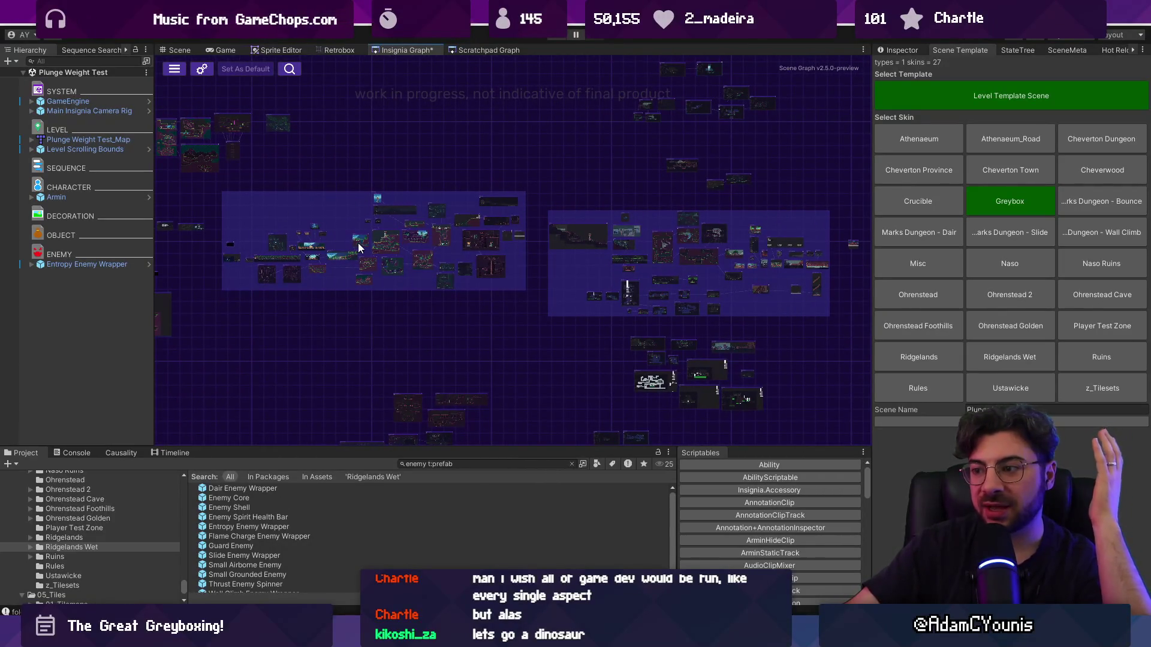
mouse_move(624, 288)
mouse_down()
mouse_move(483, 267)
mouse_move(523, 239)
mouse_up()
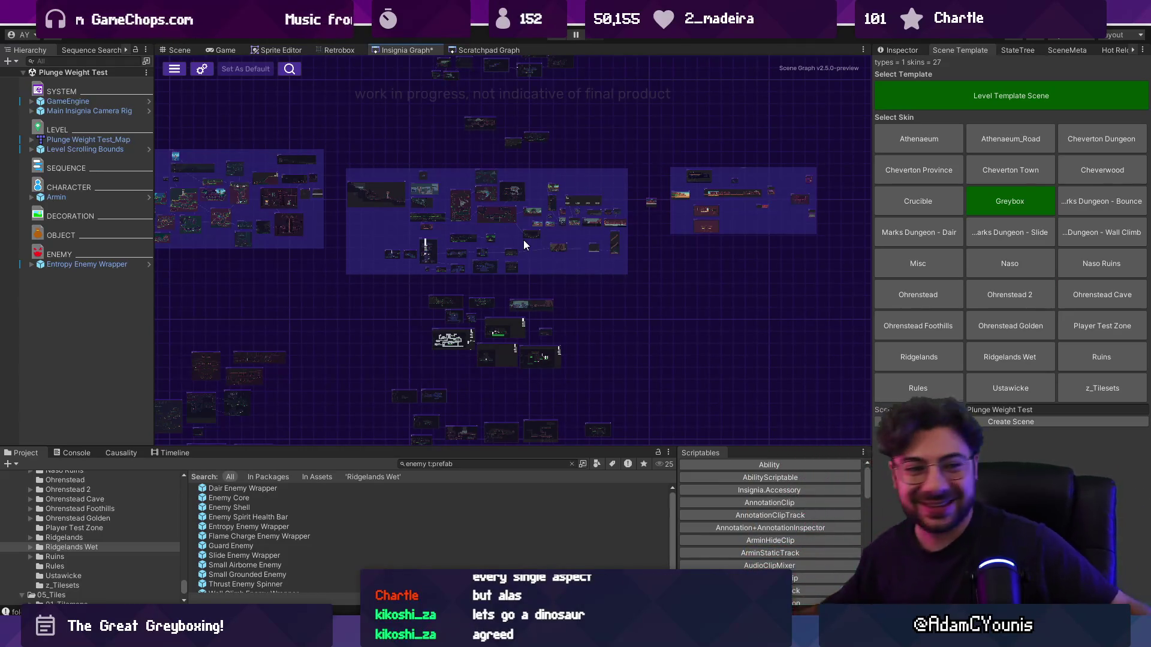
key(ctrl+s)
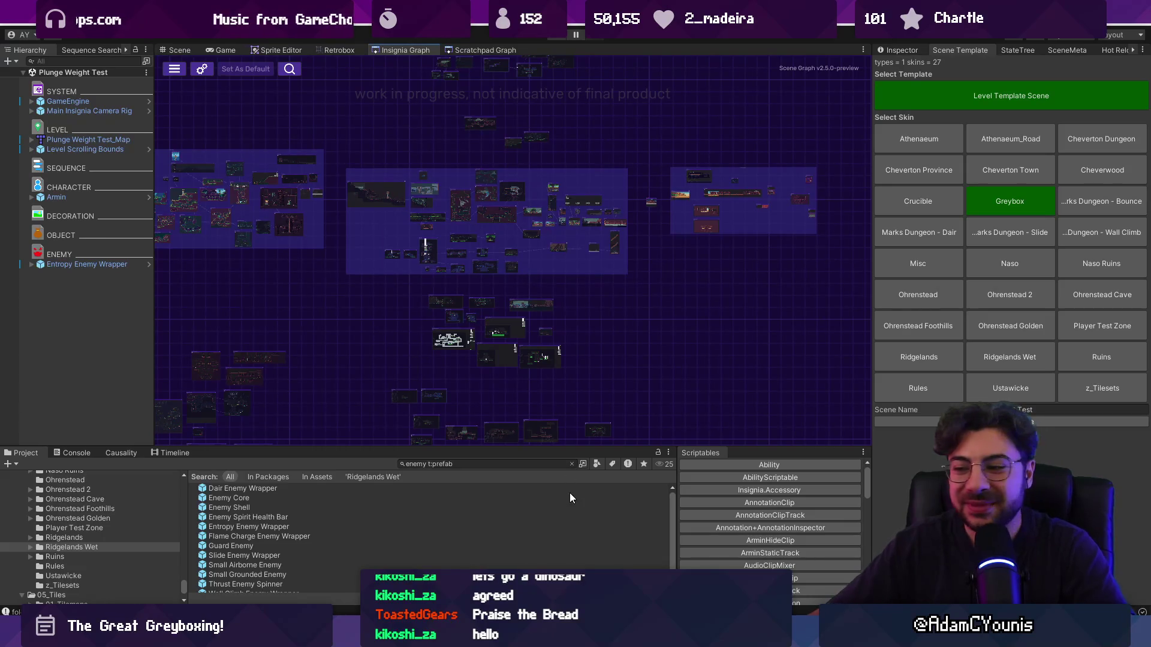
mouse_move(695, 636)
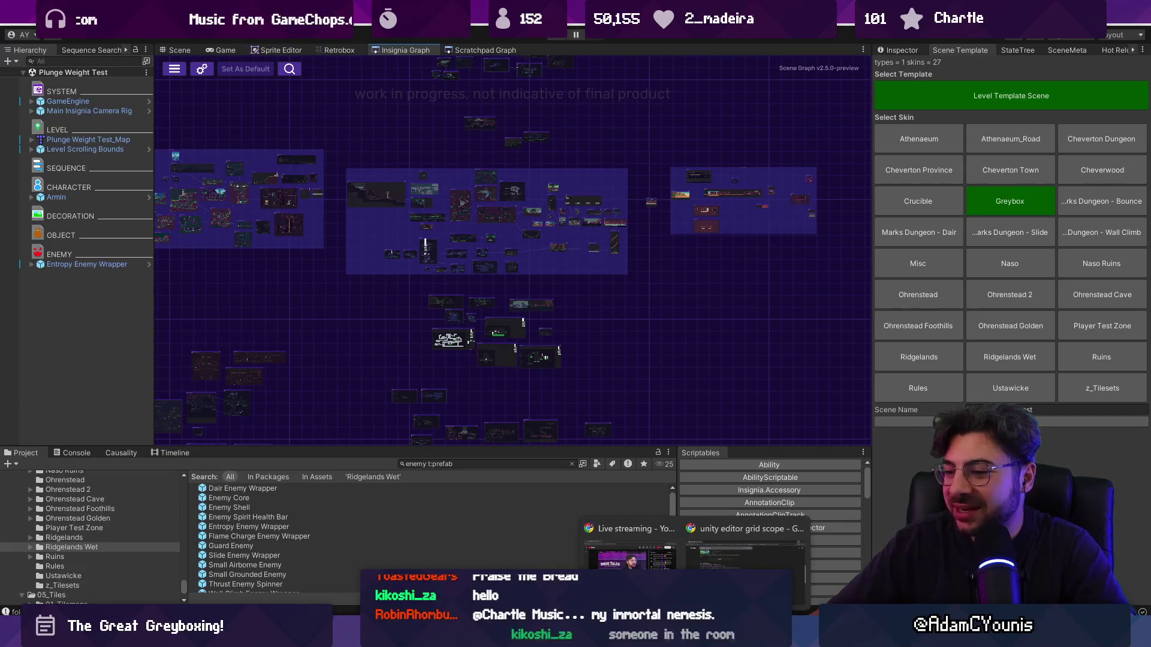
click(746, 546)
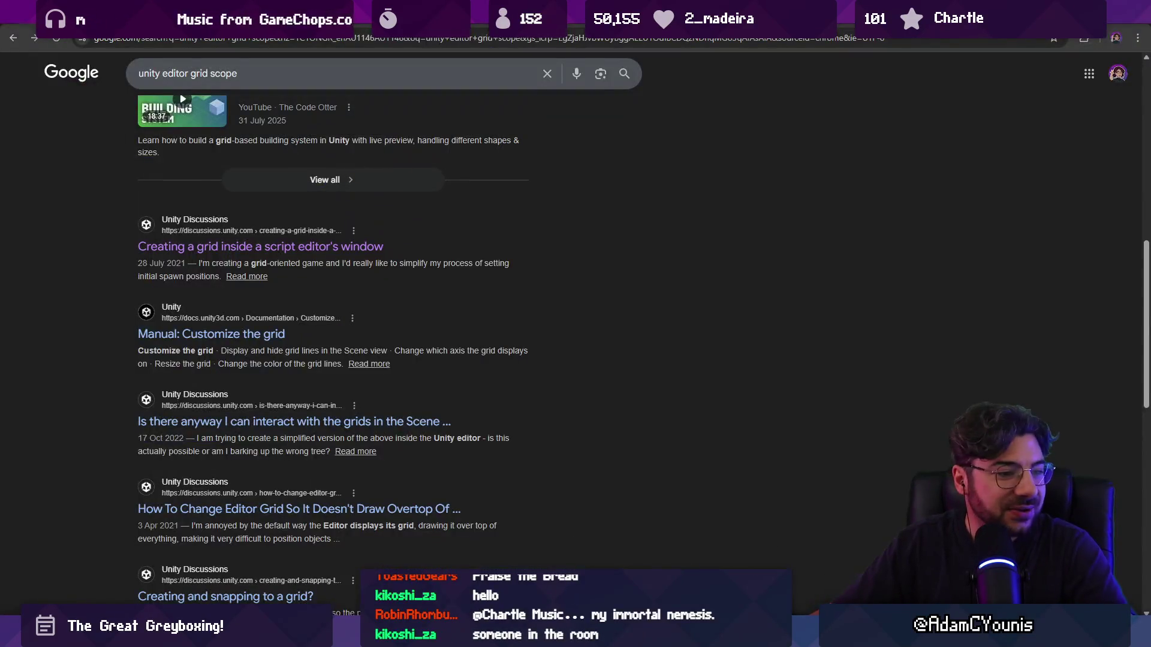
- Go to Twitch's Software and Game Development category via the address bar suggestions
click(300, 40)
text(twitch)
key(Down)
key(Down)
key(Down)
key(Return)
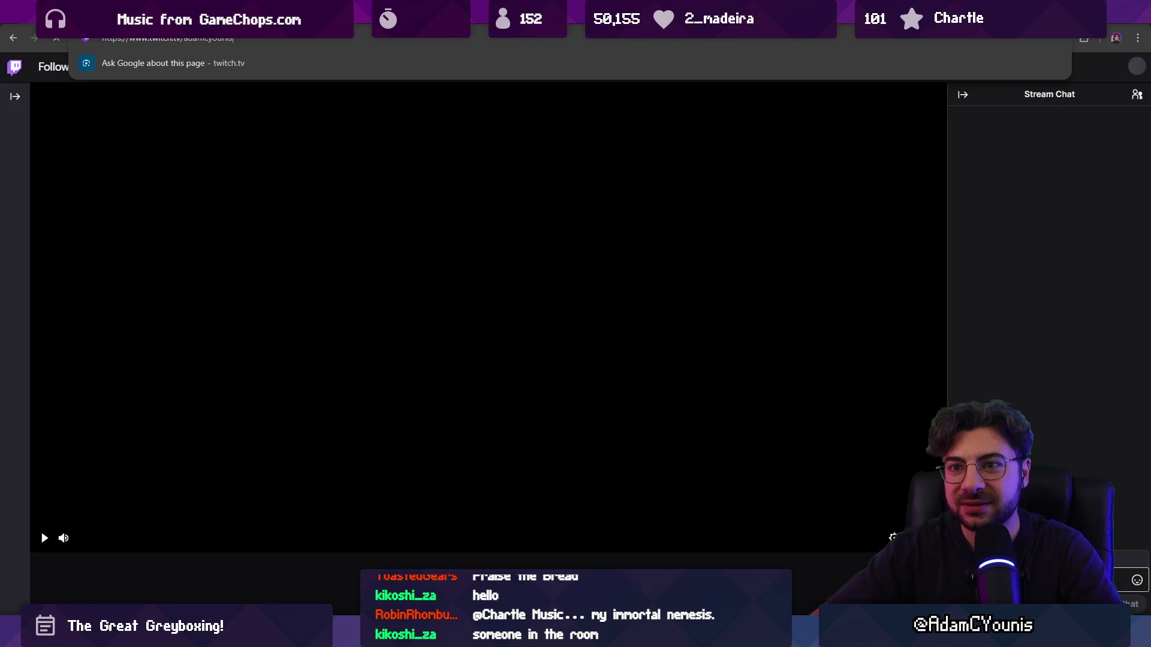
key(ctrl+BackSpace)
key(Down)
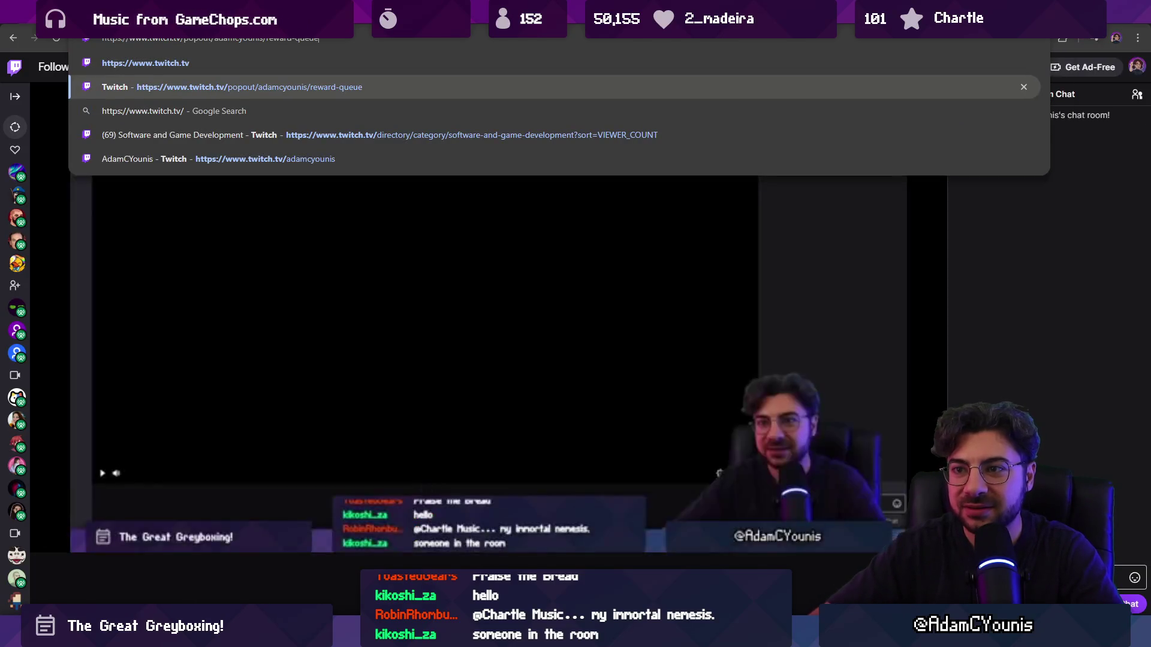
key(Down)
key(Down)
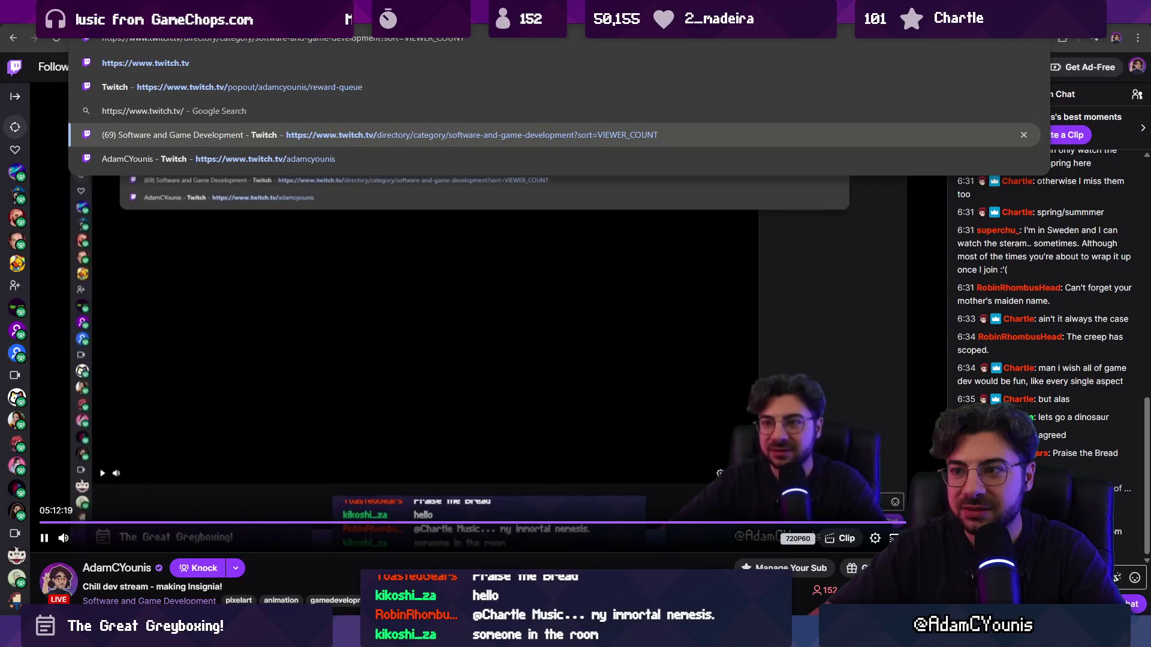
key(Return)
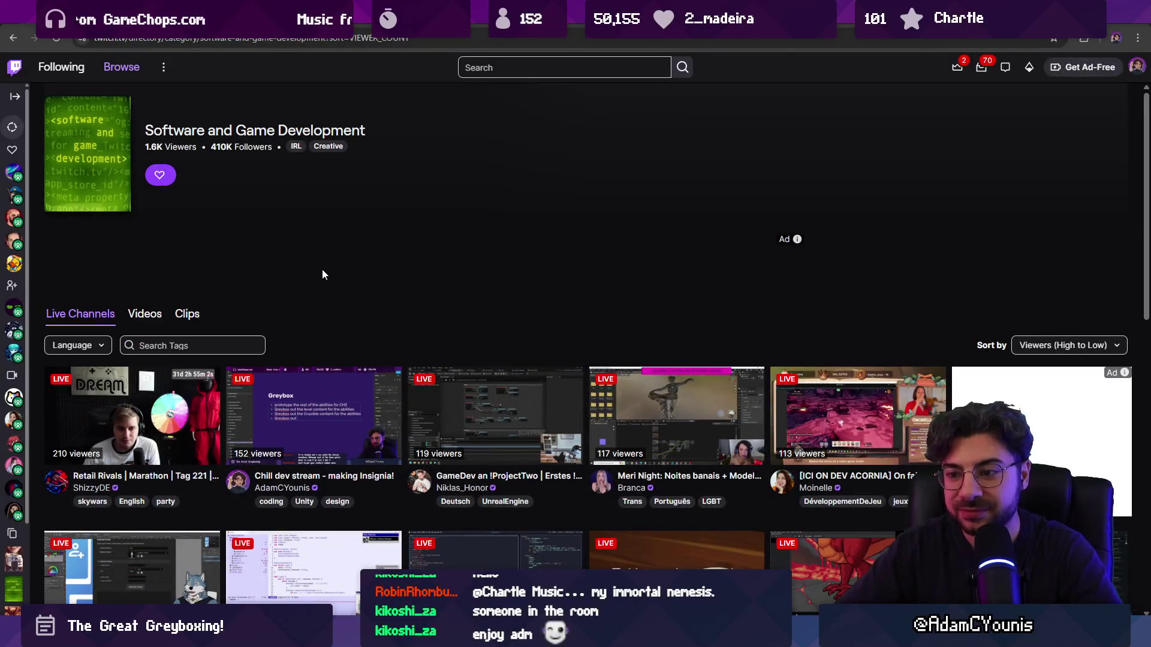
- Scroll the live channels list and select a channel's name text
scroll(342, 287, down, 1)
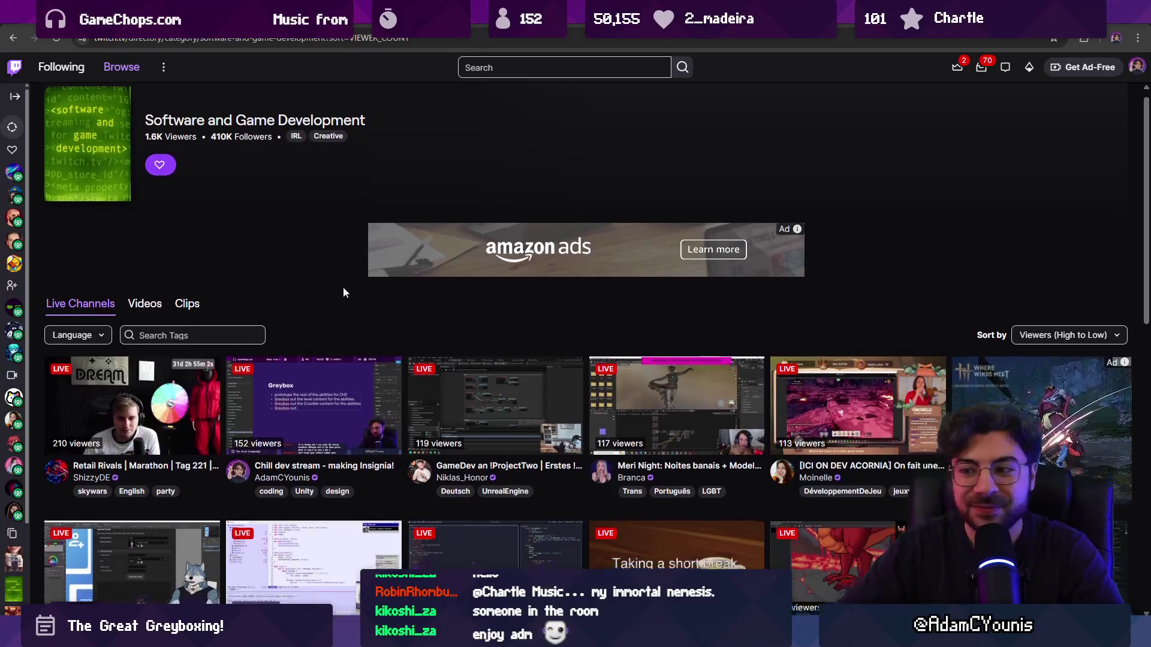
scroll(344, 292, down, 2)
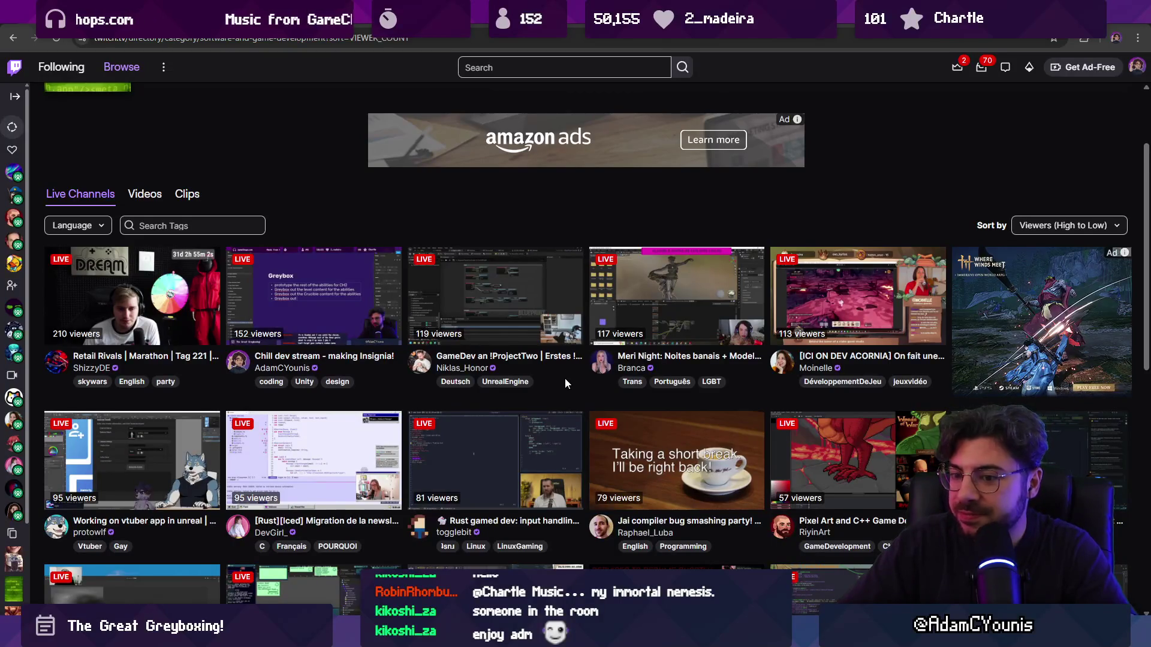
scroll(564, 379, down, 1)
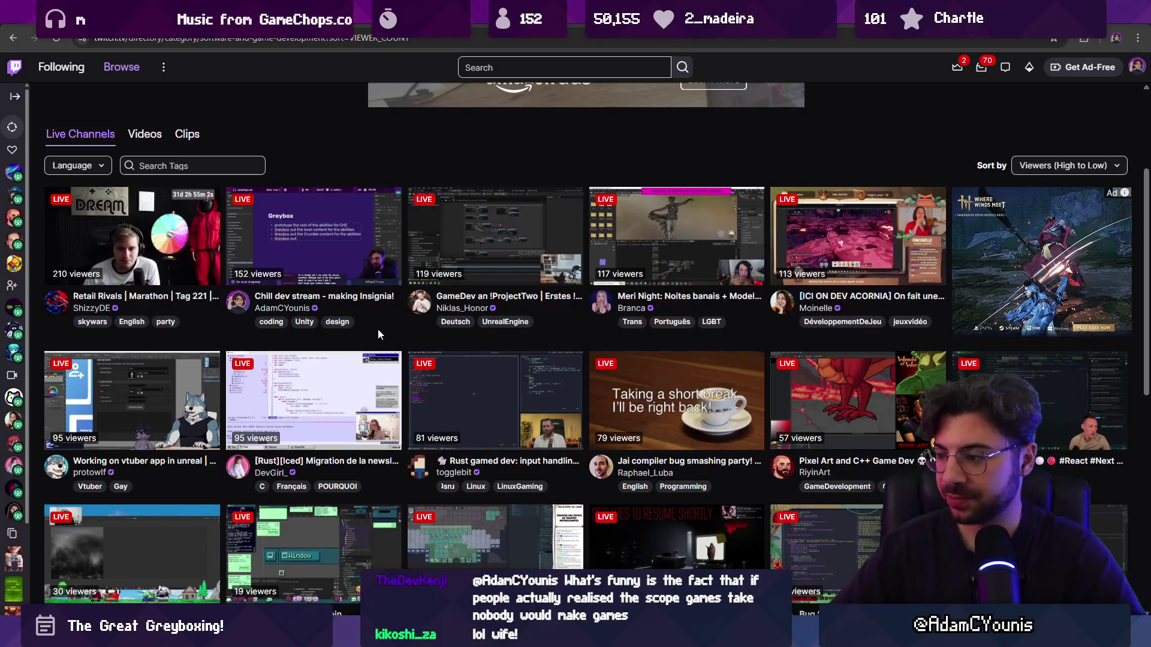
double_click(802, 472)
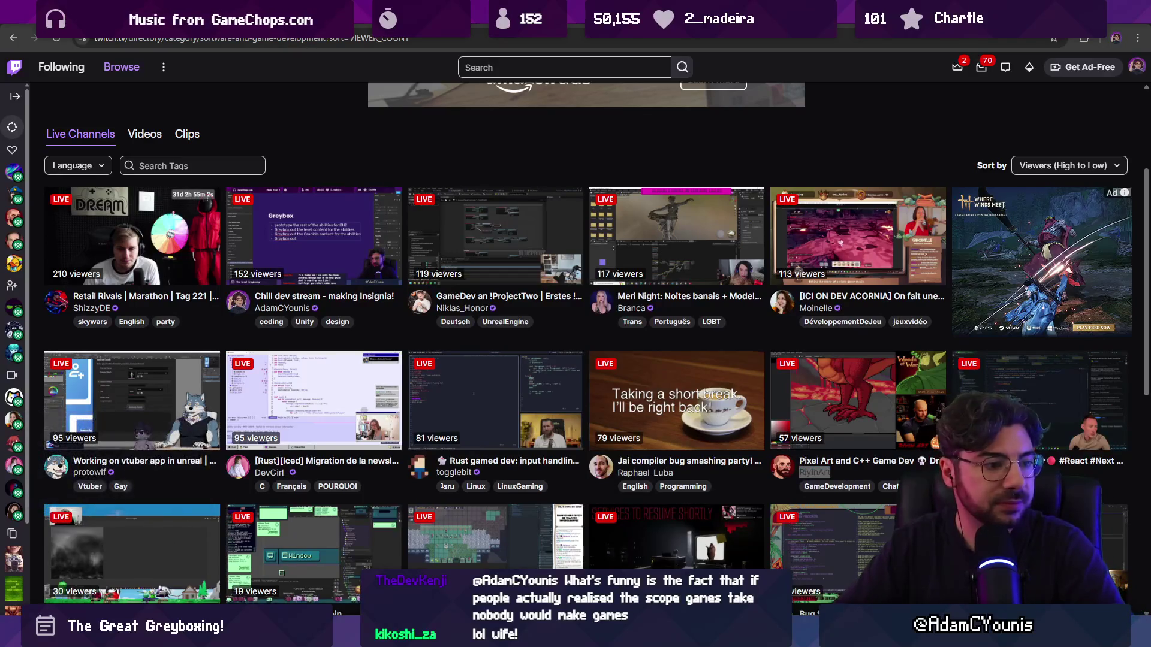